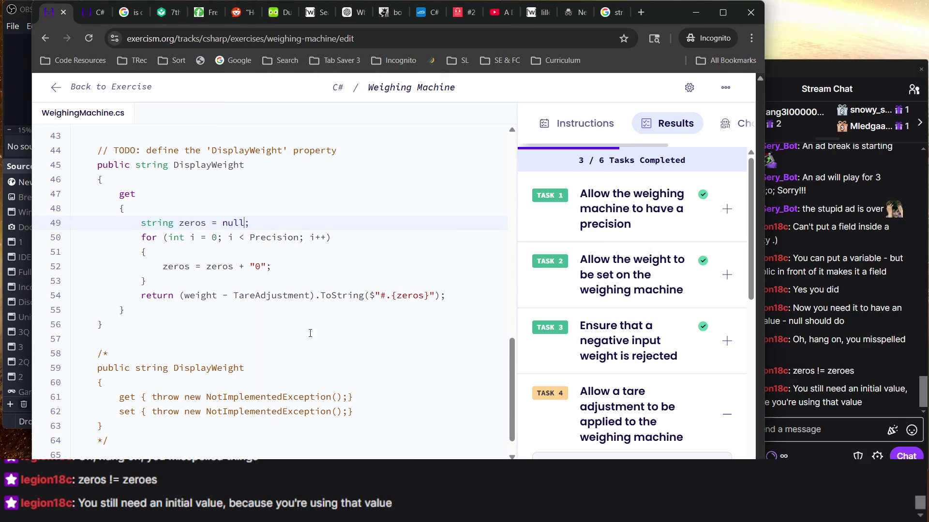
# Step: Append ' kg' after {zeros} on line 54 of DisplayWeight, fixing the 'kh' typo
pyautogui.scroll(-5, 677, 346)
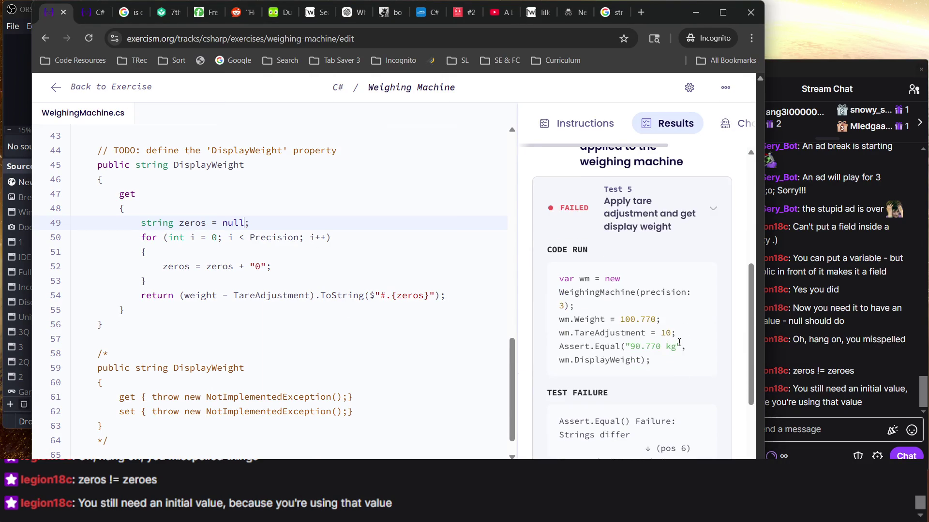
pyautogui.scroll(-3, 680, 367)
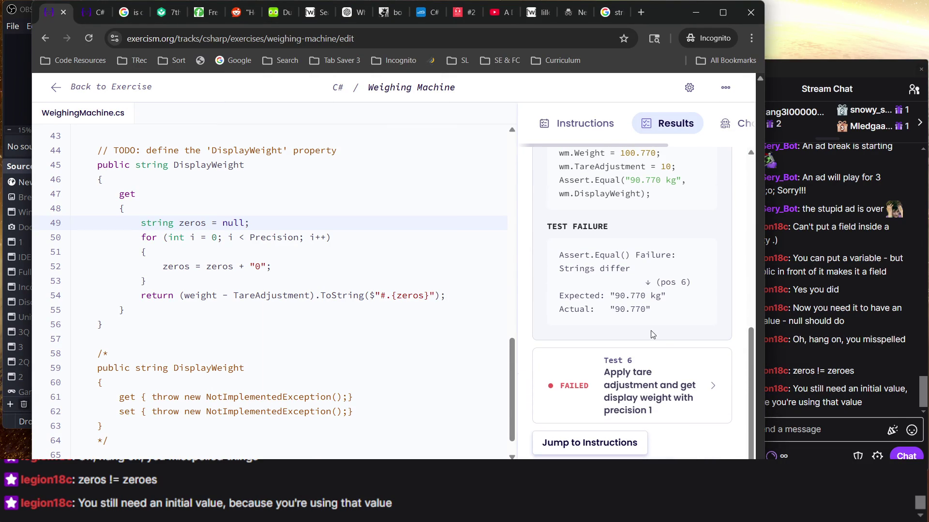
pyautogui.click(428, 297)
pyautogui.write('kh')
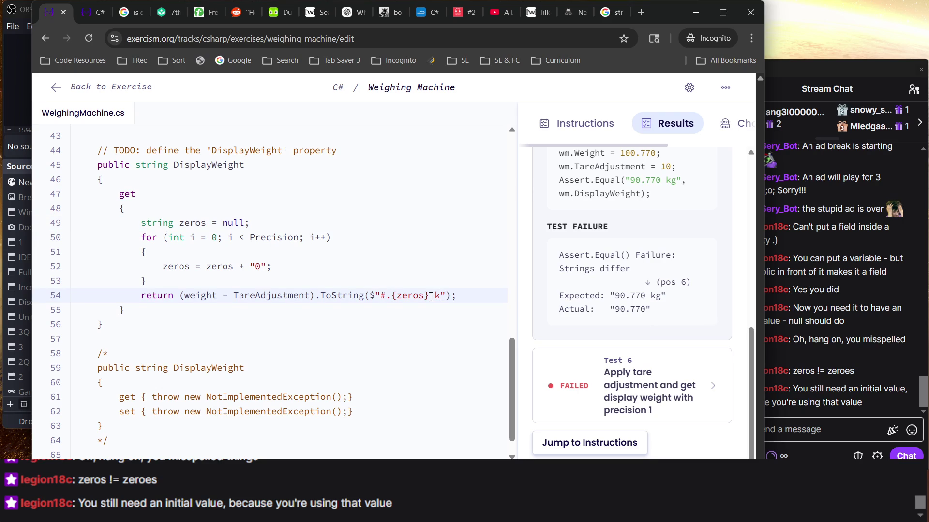
pyautogui.press('BackSpace')
pyautogui.write('g')
# Step: Rerun the tests to reach 5 of 6 tasks passing, with Task 5 still failing
pyautogui.press('F2')
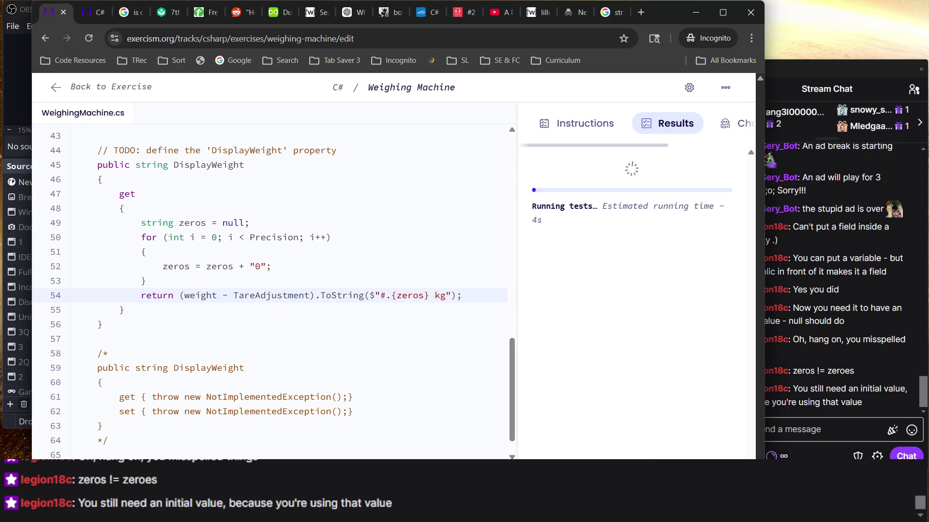
pyautogui.scroll(1, 406, 356)
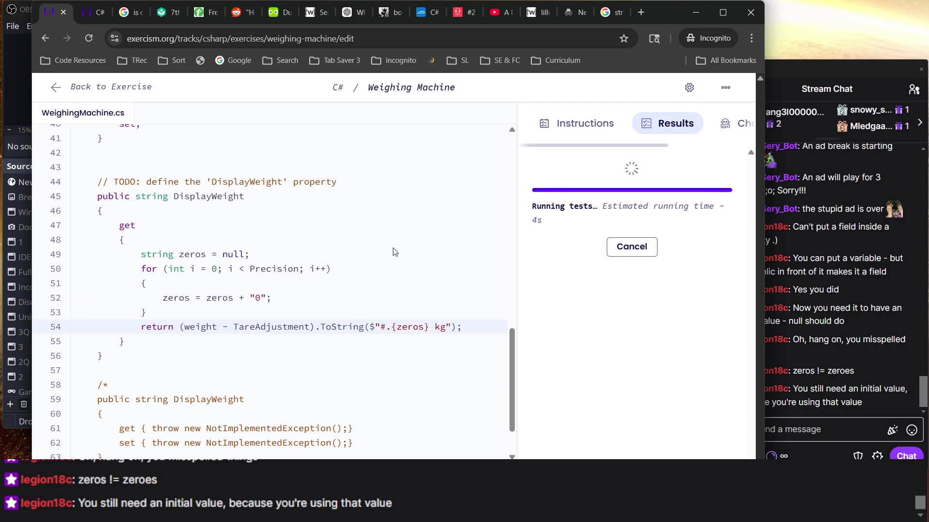
pyautogui.scroll(-2, 393, 252)
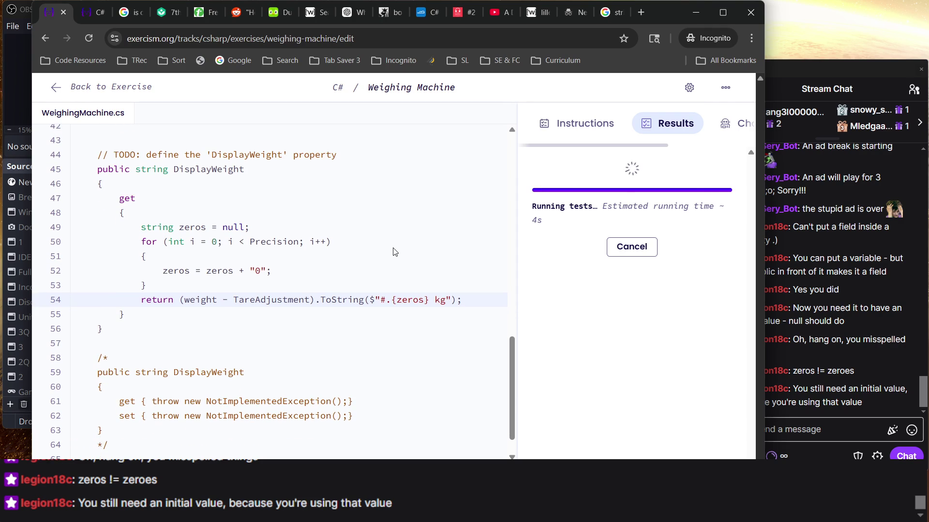
pyautogui.click(227, 251)
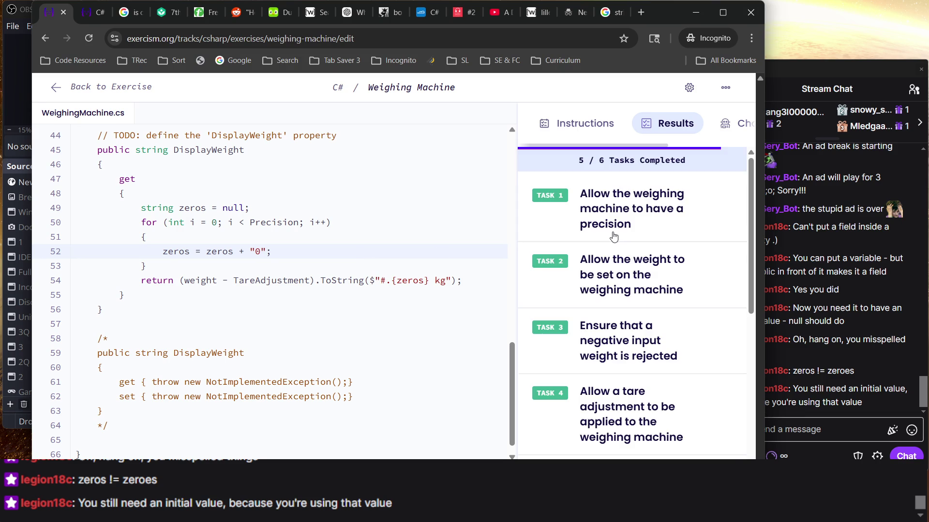
pyautogui.scroll(-5, 613, 237)
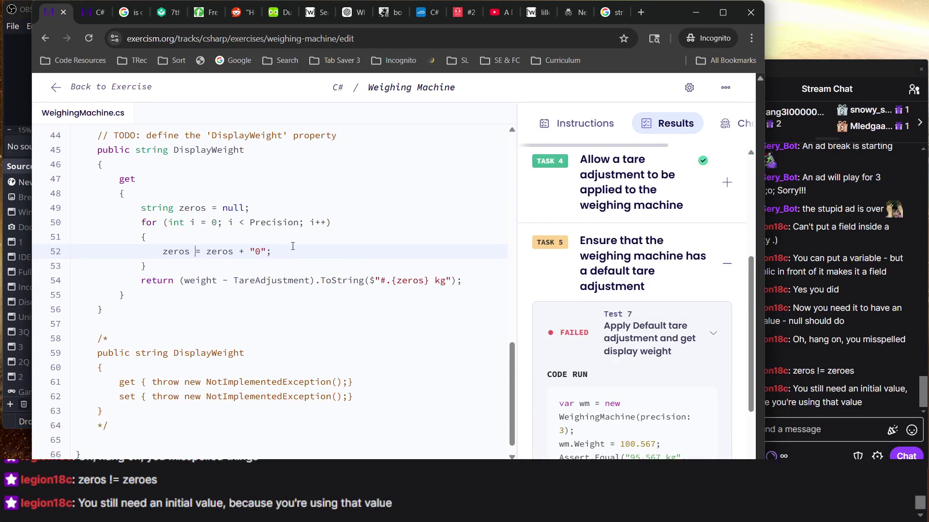
# Step: Change line 52 to zeros += "0"; and rerun the tests
pyautogui.write('+')
pyautogui.press('BackSpace')
pyautogui.press('BackSpace')
pyautogui.press('BackSpace')
pyautogui.press('F2')
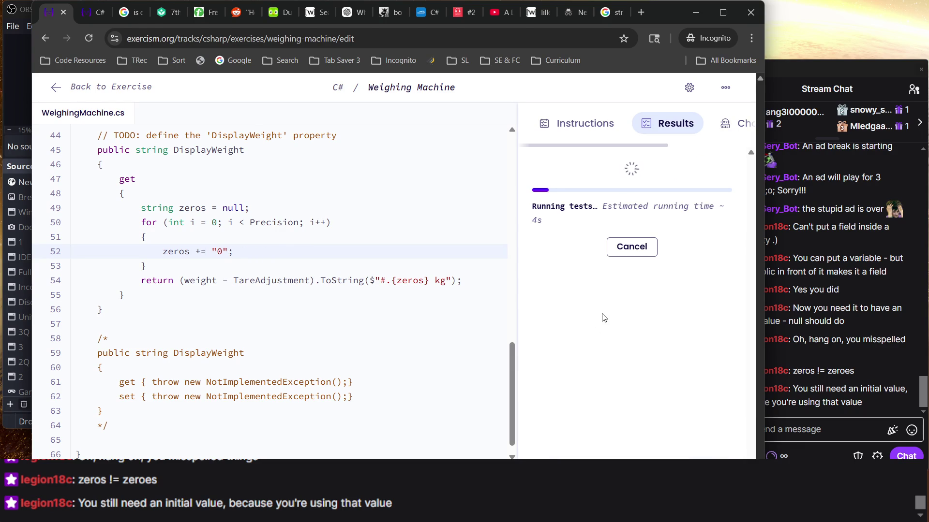
pyautogui.scroll(-1, 227, 358)
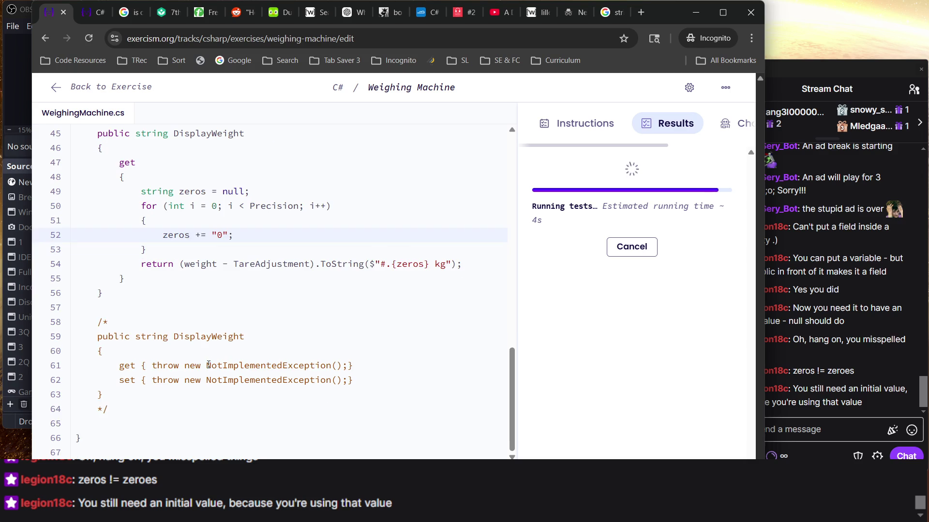
pyautogui.scroll(15, 208, 369)
pyautogui.scroll(-1, 208, 369)
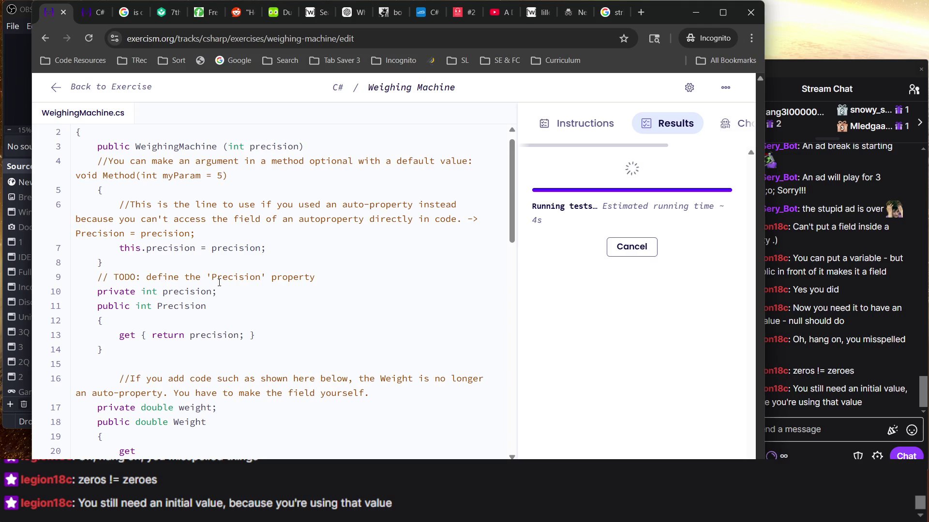
pyautogui.scroll(-10, 219, 283)
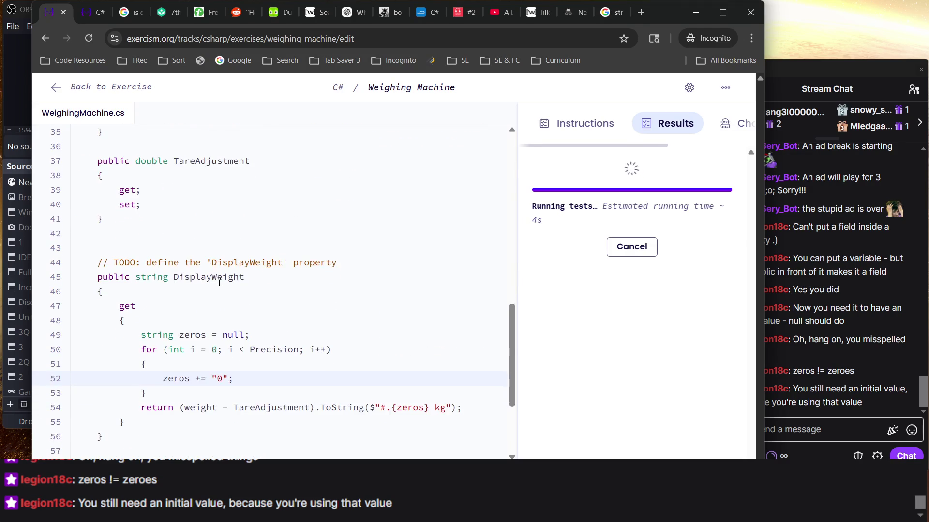
pyautogui.scroll(8, 219, 283)
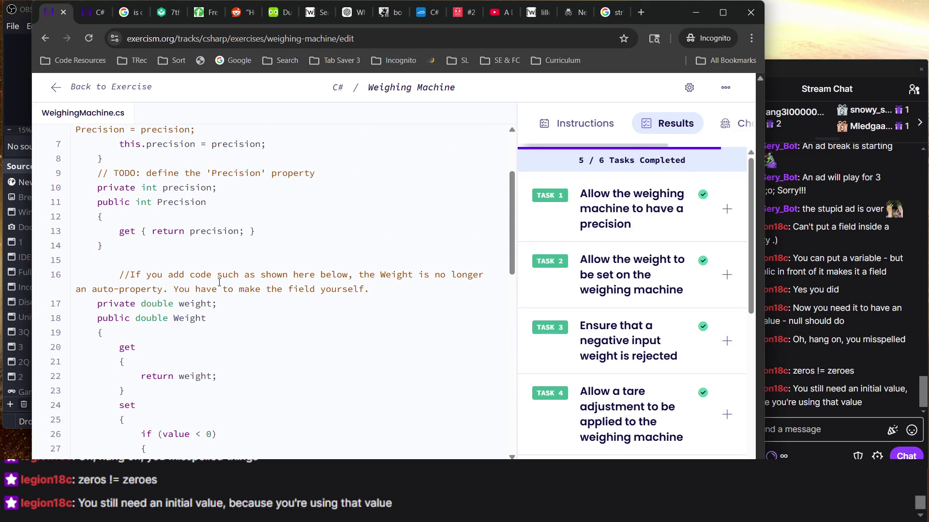
# Step: Review the failing Task 5 default tare adjustment result, then go to the exercise instructions
pyautogui.click(239, 274)
pyautogui.scroll(-10, 239, 281)
pyautogui.scroll(-5, 595, 318)
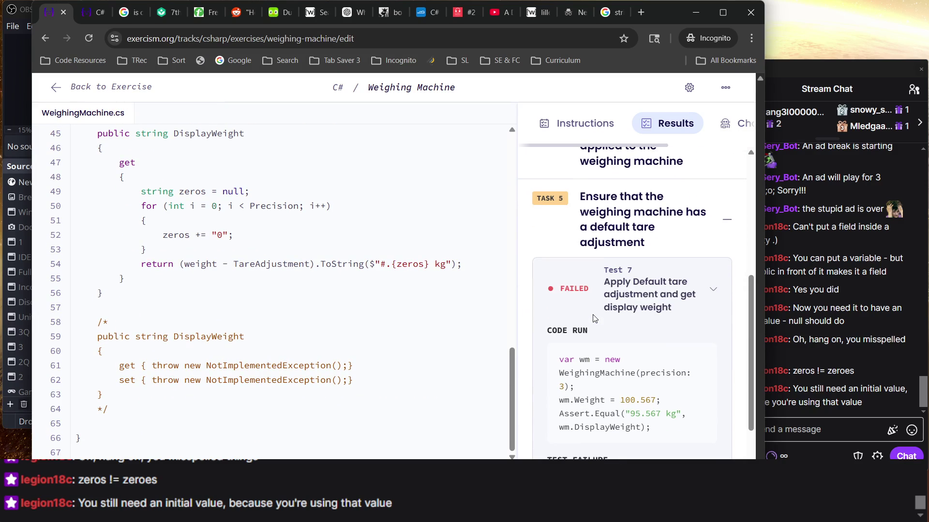
pyautogui.scroll(-4, 595, 318)
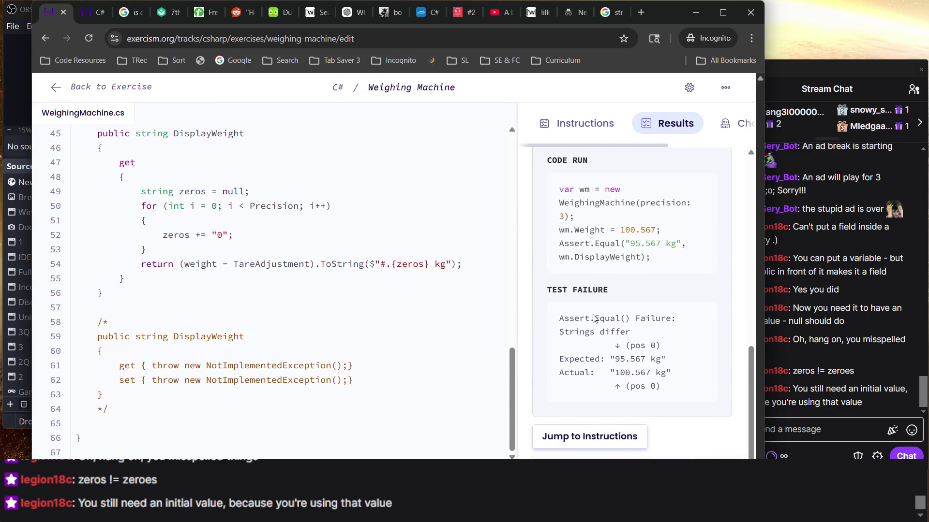
pyautogui.scroll(1, 594, 314)
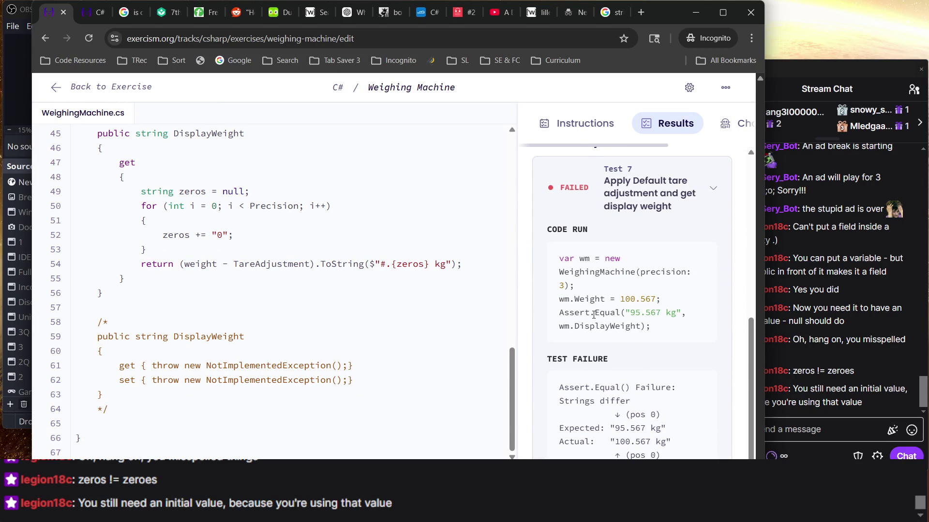
pyautogui.scroll(-2, 594, 315)
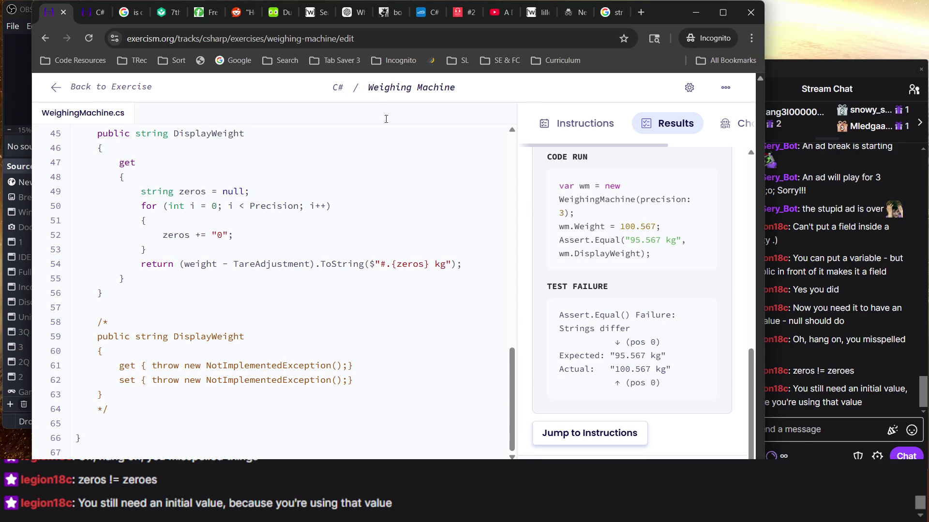
pyautogui.click(85, 12)
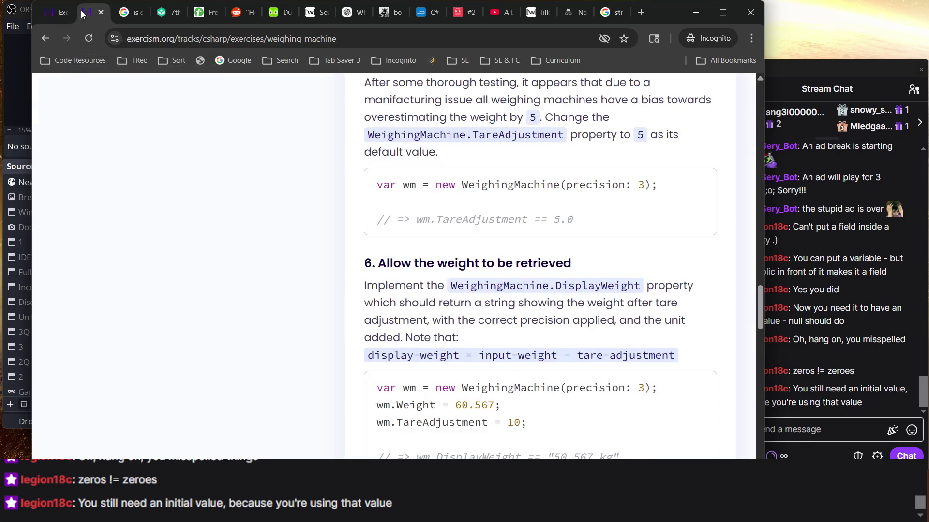
# Step: Read Task 5's default tare adjustment of 5, glance at the Google tab, and return to the editor
pyautogui.scroll(3, 317, 285)
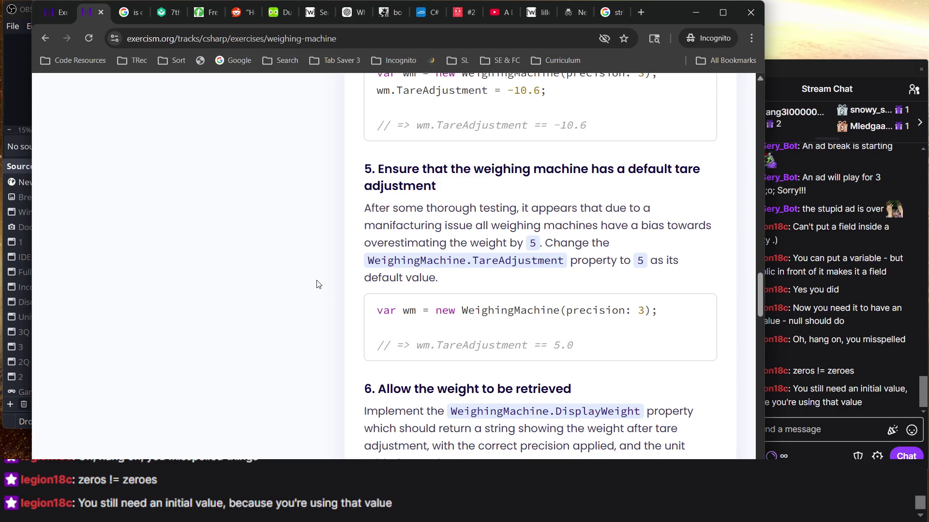
pyautogui.doubleClick(398, 231)
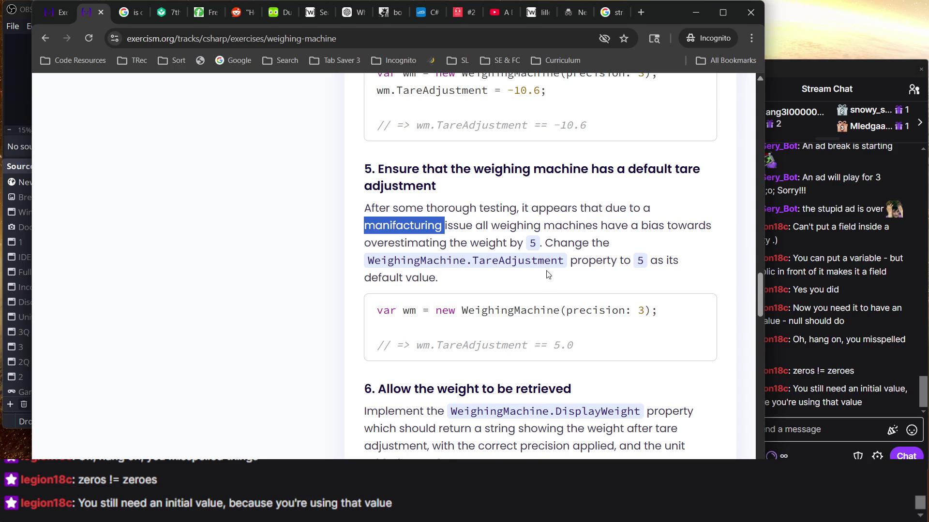
pyautogui.scroll(-1, 510, 256)
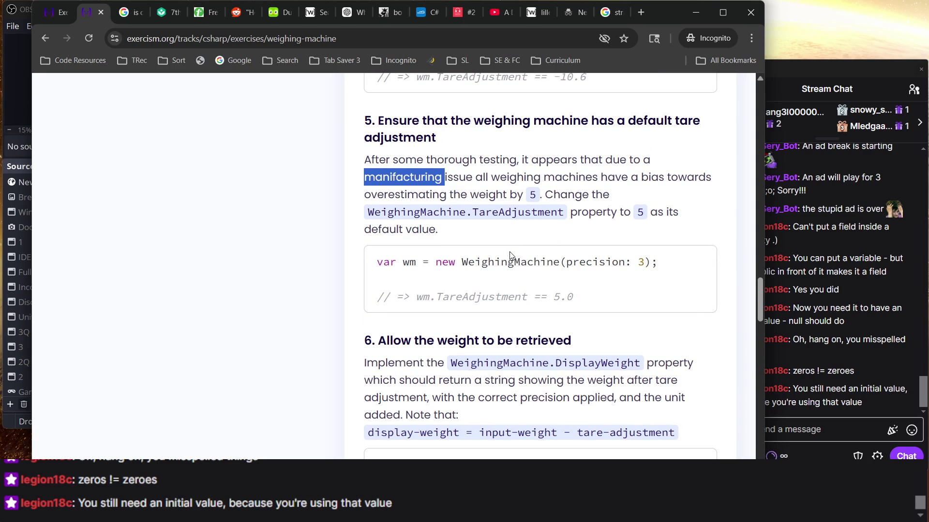
pyautogui.click(135, 16)
pyautogui.click(51, 14)
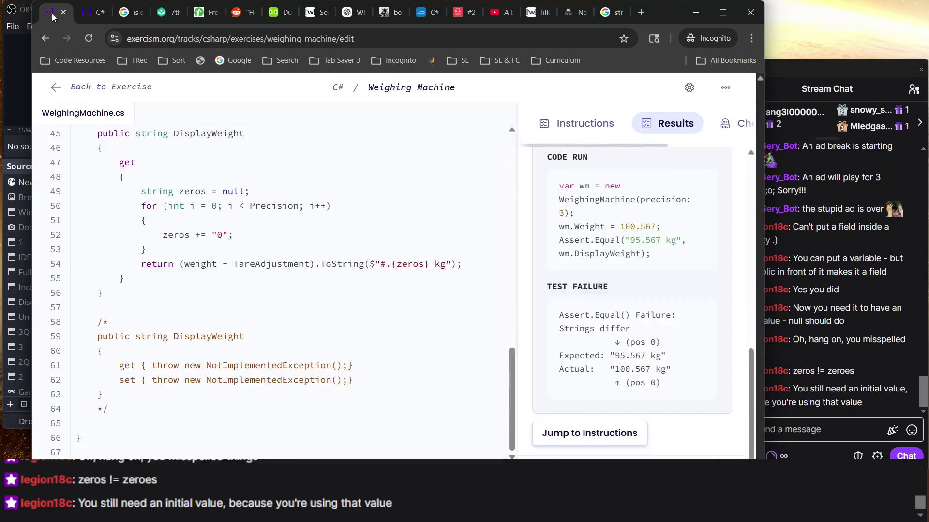
# Step: Insert a blank line 37 above the 'public double TareAdjustment' property
pyautogui.scroll(5, 315, 286)
pyautogui.scroll(1, 315, 286)
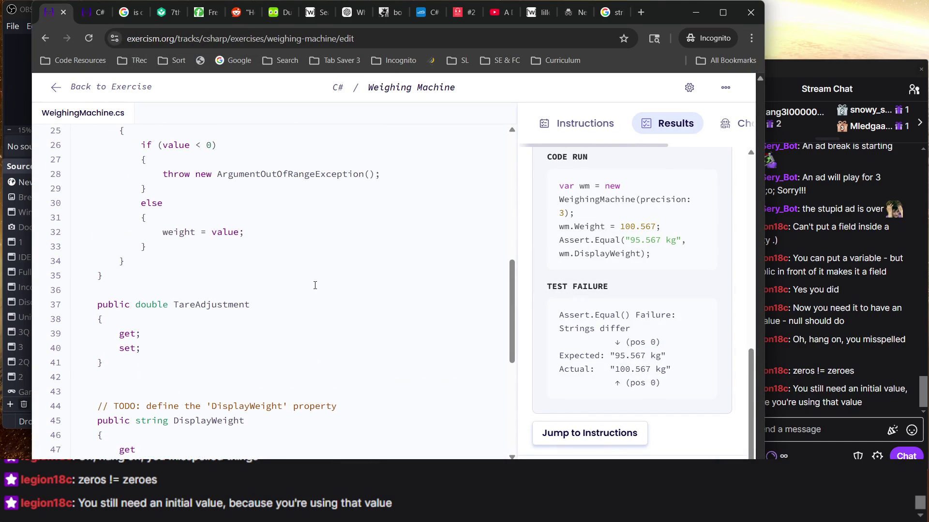
pyautogui.scroll(1, 315, 286)
pyautogui.scroll(4, 315, 285)
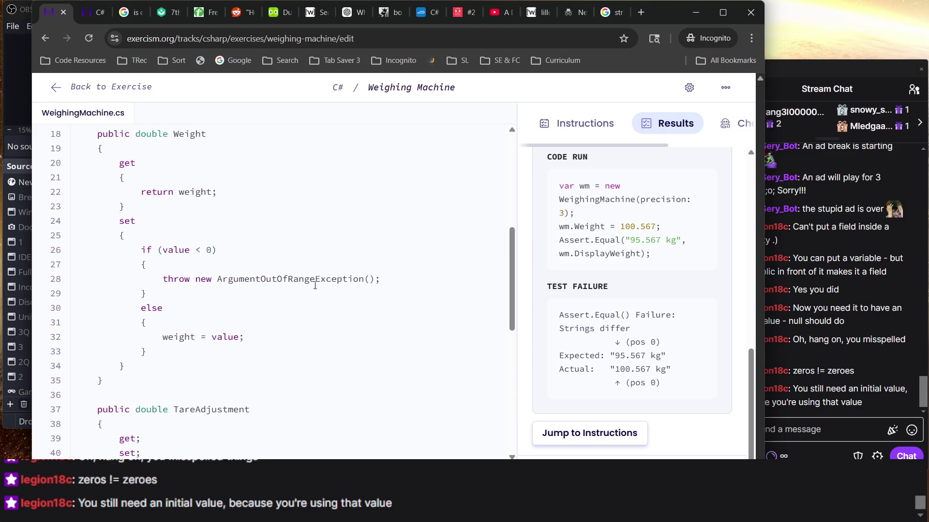
pyautogui.scroll(-8, 315, 286)
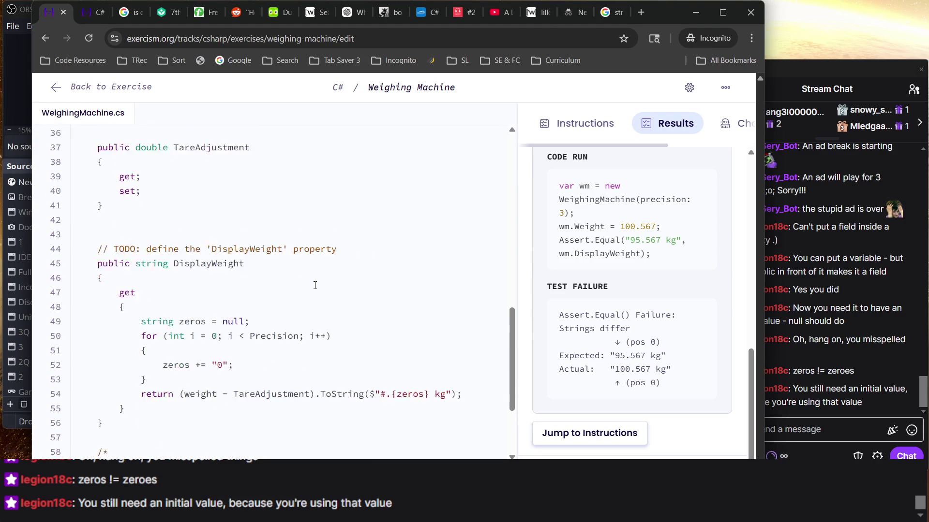
pyautogui.scroll(1, 314, 286)
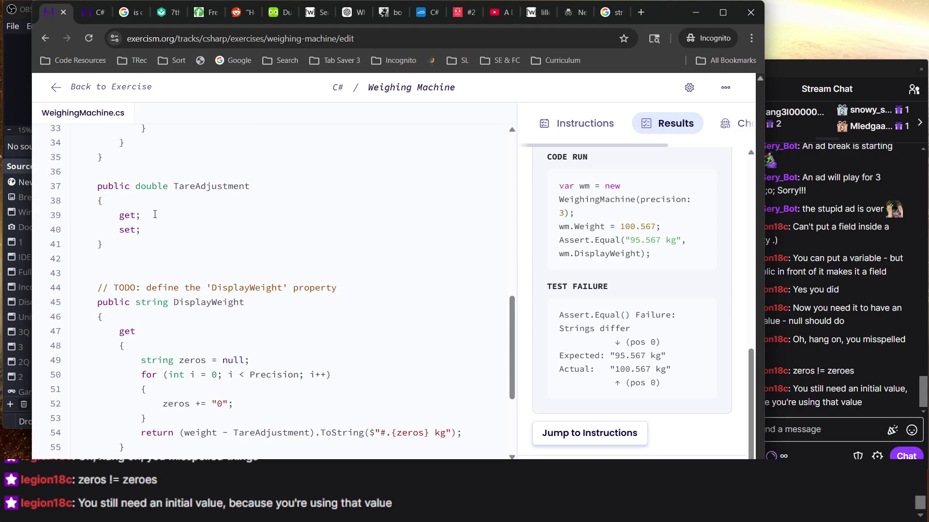
pyautogui.click(140, 186)
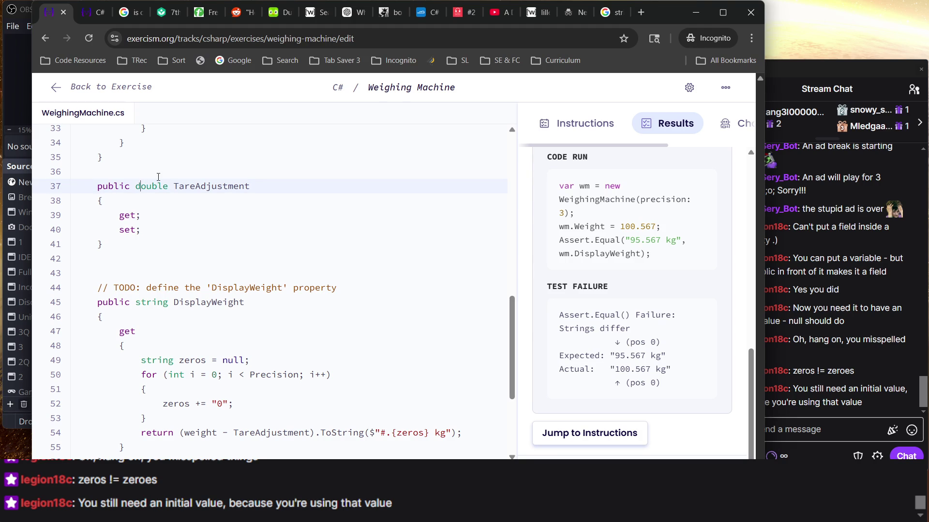
pyautogui.hotkey('ctrl', 'shift', 'Return')
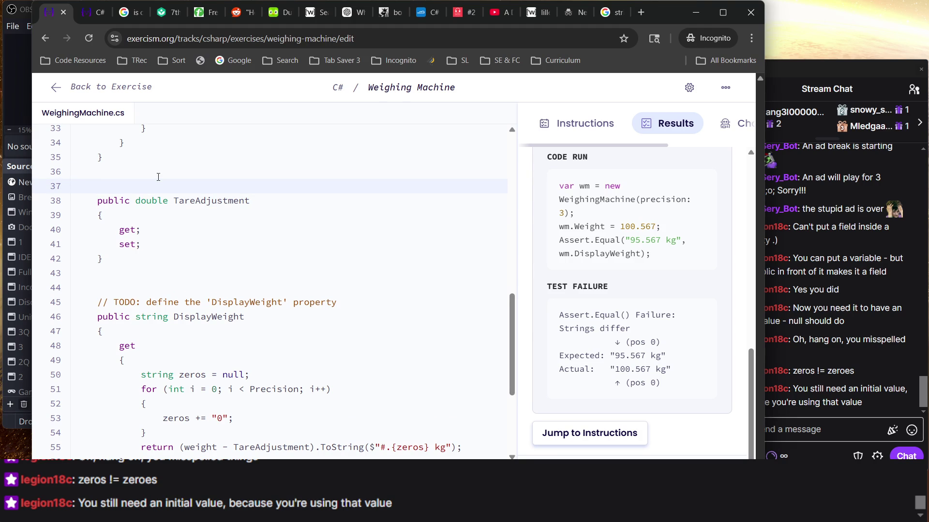
pyautogui.keyDown('ctrl'); pyautogui.scroll(3, 174, 231); pyautogui.keyUp('ctrl')
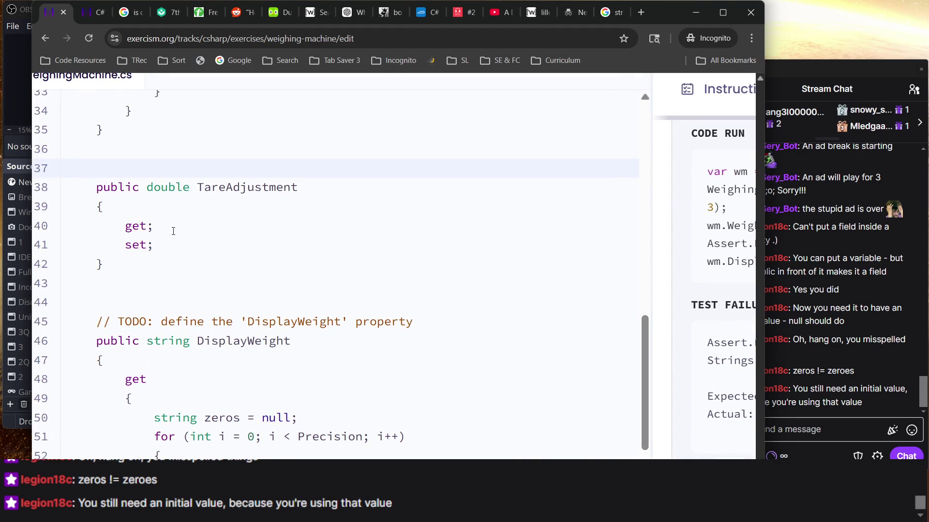
# Step: Start a 'private double tareAdjustment' field above TareAdjustment, then delete the unfinished declaration
pyautogui.scroll(-4, 173, 230)
pyautogui.scroll(4, 173, 231)
pyautogui.scroll(-4, 173, 230)
pyautogui.scroll(4, 173, 230)
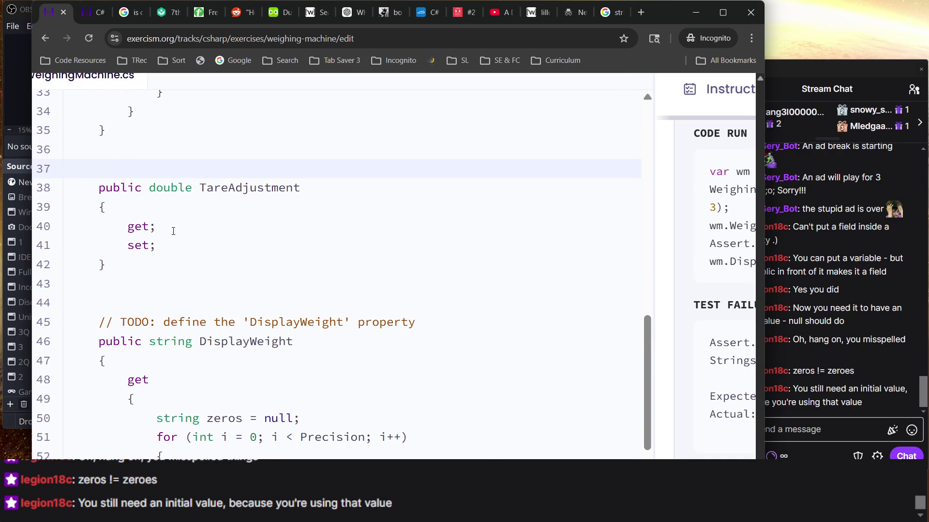
pyautogui.write('private dou')
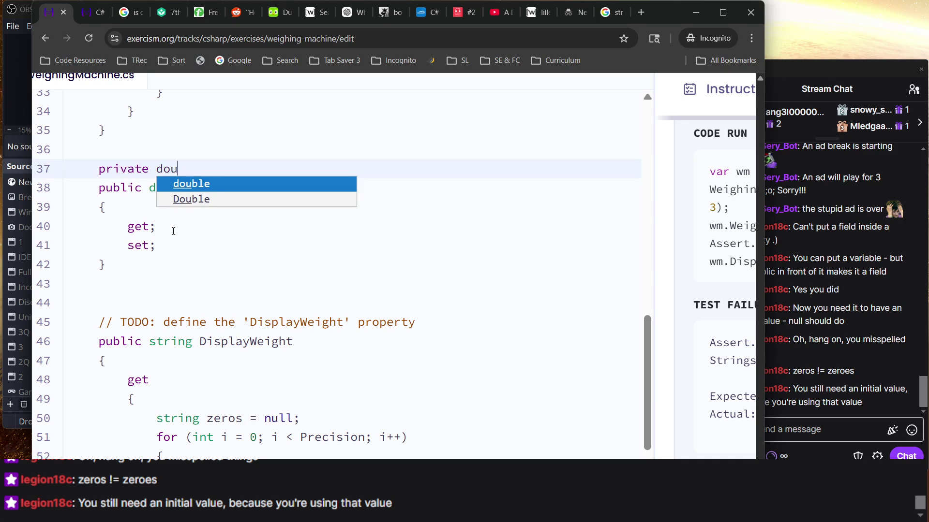
pyautogui.write('ble t')
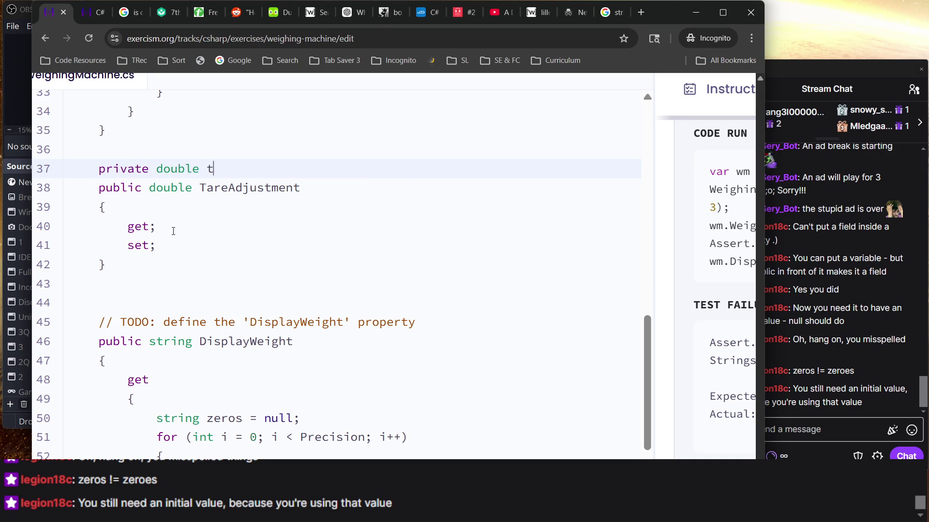
pyautogui.write('areAdjustment ')
pyautogui.write('=')
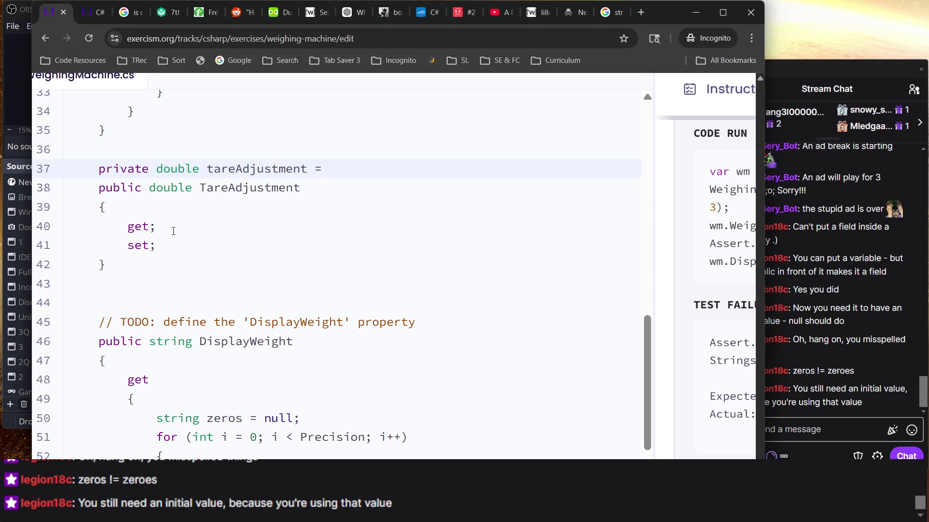
pyautogui.write('====')
pyautogui.press('BackSpace')
pyautogui.press('BackSpace')
pyautogui.press('BackSpace')
pyautogui.press('BackSpace')
pyautogui.press('BackSpace')
pyautogui.press('BackSpace')
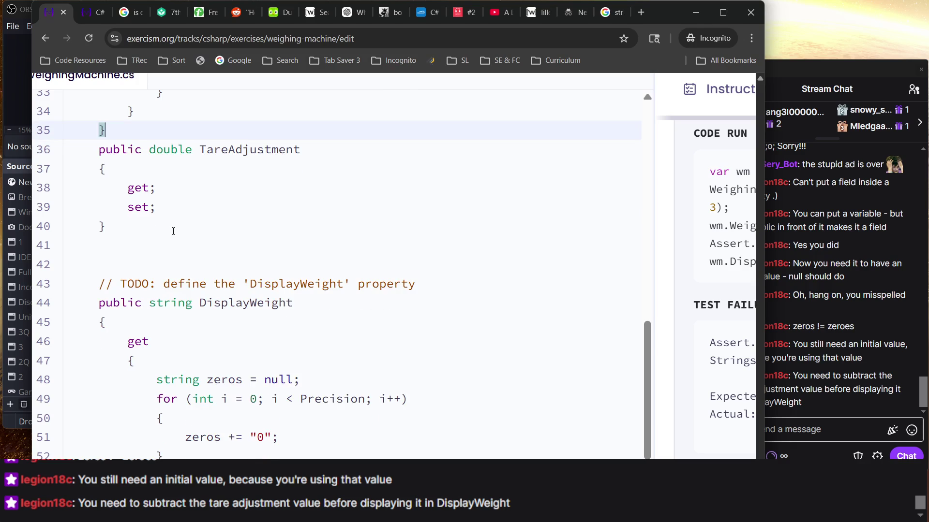
pyautogui.scroll(15, 173, 231)
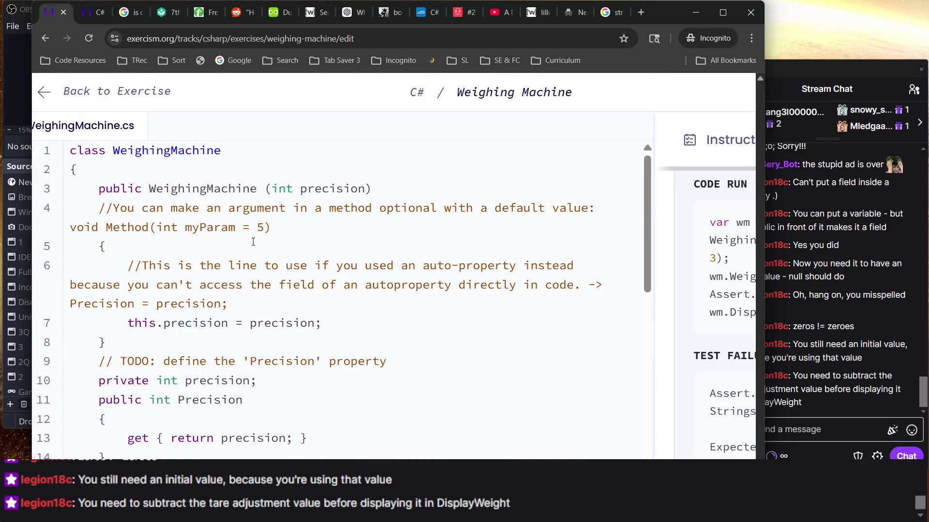
# Step: Zoom the page out and inspect DisplayWeight's return line that subtracts TareAdjustment
pyautogui.scroll(-15, 253, 242)
pyautogui.scroll(15, 253, 241)
pyautogui.hotkey('ctrl', '-')
pyautogui.hotkey('ctrl', '-')
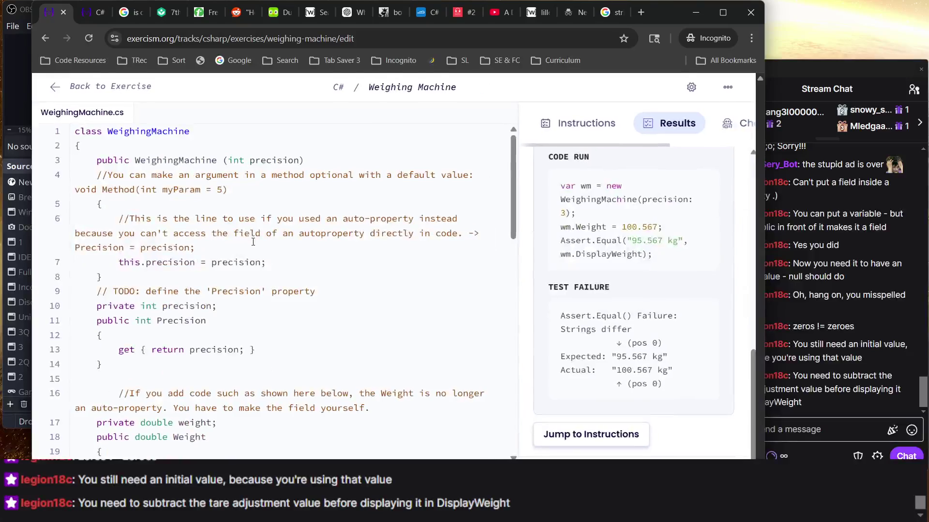
pyautogui.scroll(-15, 269, 184)
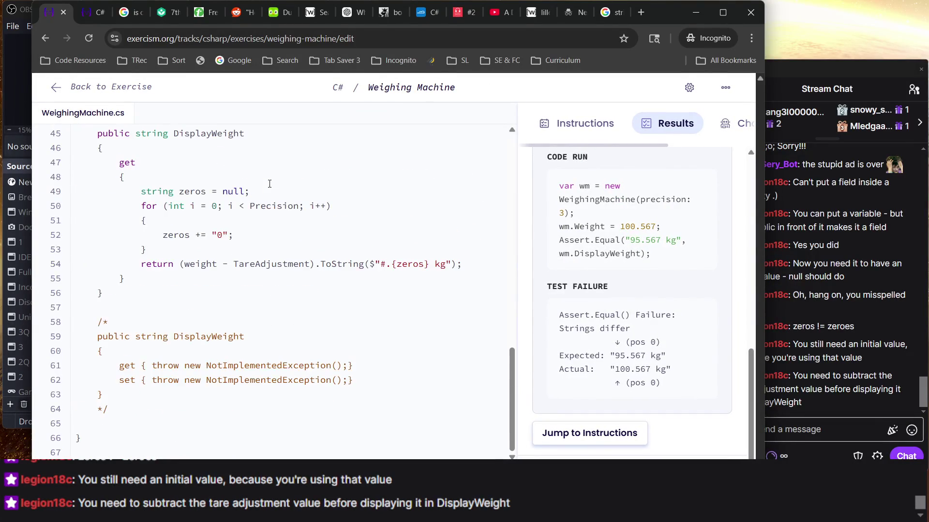
pyautogui.tripleClick(190, 261)
pyautogui.click(306, 263)
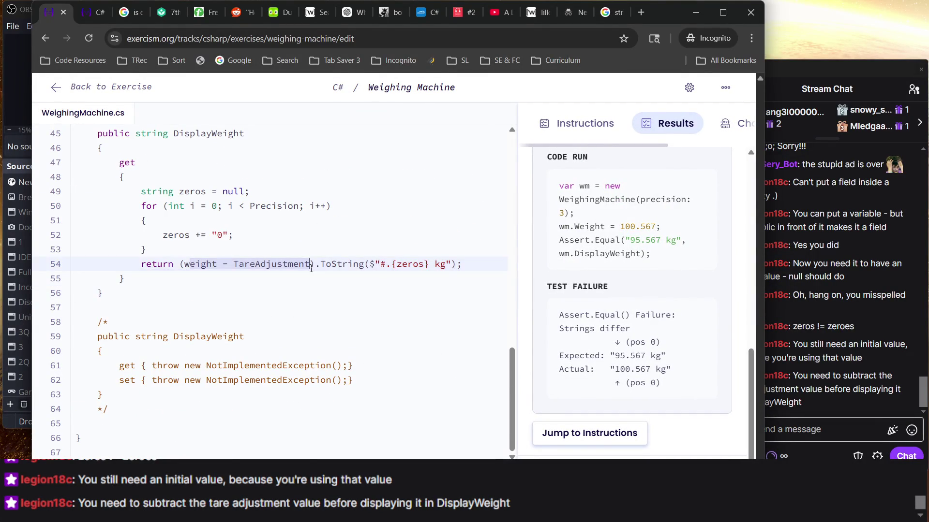
pyautogui.scroll(15, 226, 186)
# Step: Add 'TareAdjustment = 5;' after 'this.precision = precision;' in the constructor
pyautogui.click(226, 187)
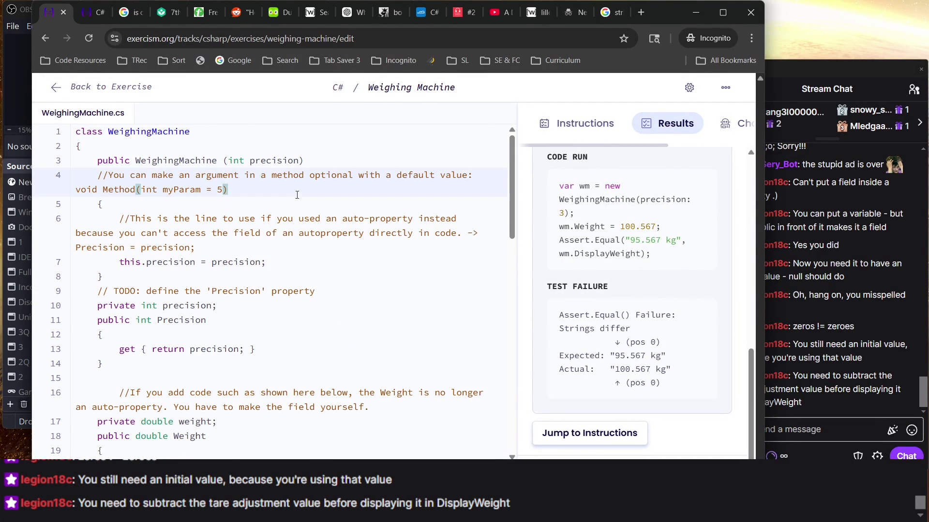
pyautogui.click(271, 261)
pyautogui.press('Return')
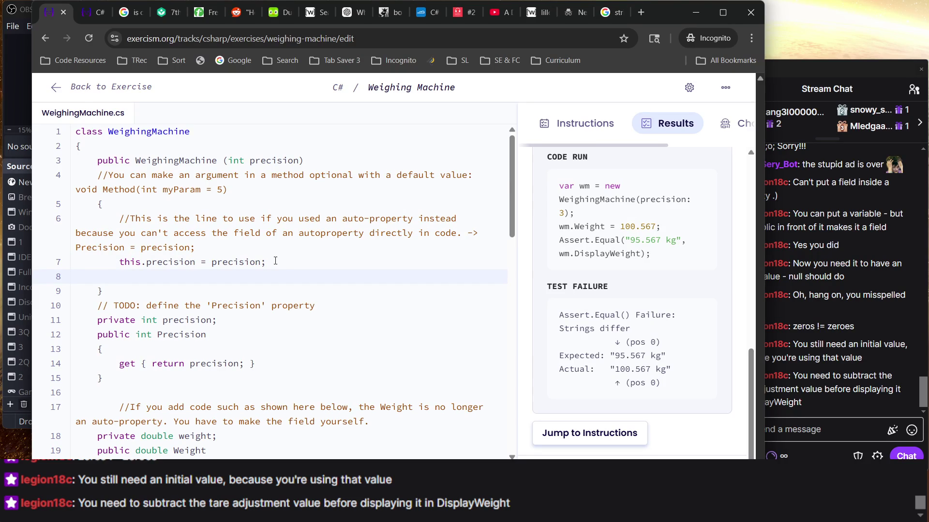
pyautogui.write('tara')
pyautogui.press('BackSpace')
pyautogui.press('BackSpace')
pyautogui.press('BackSpace')
pyautogui.scroll(-10, 217, 277)
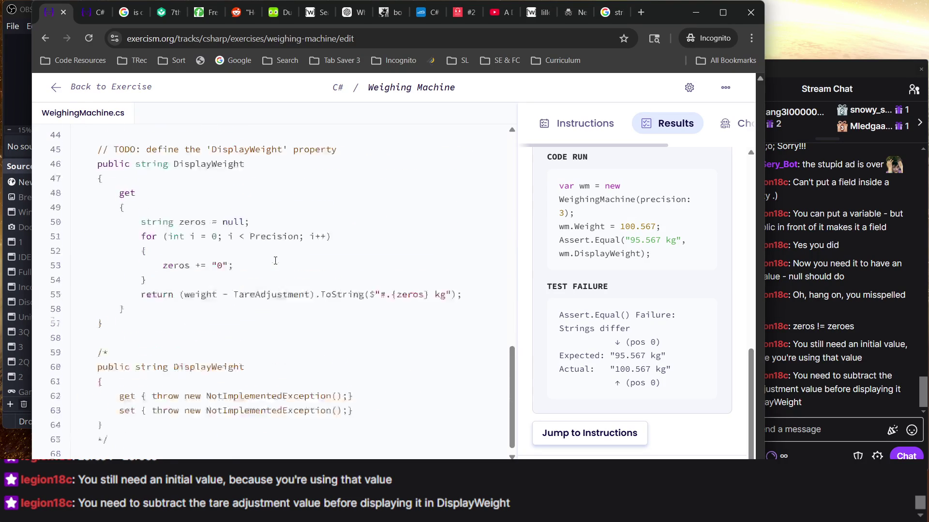
pyautogui.scroll(4, 217, 277)
pyautogui.scroll(3, 217, 277)
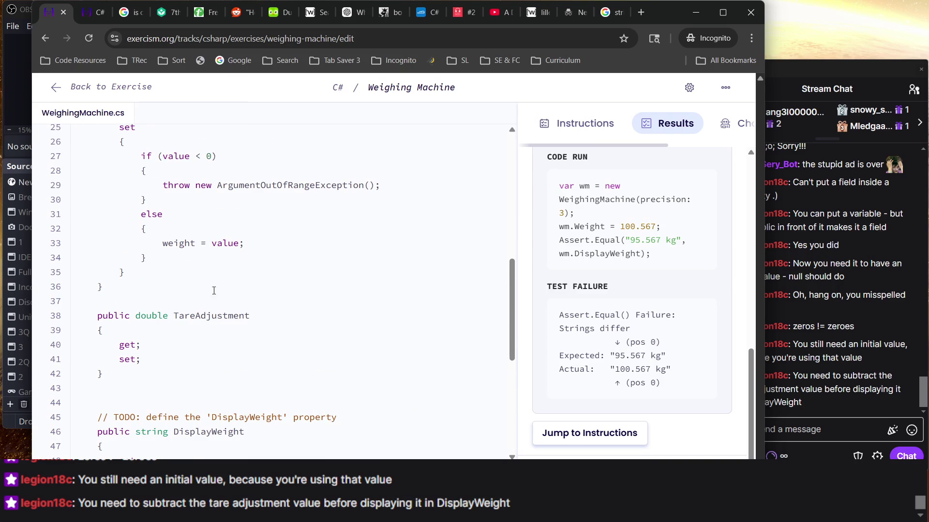
pyautogui.click(219, 322)
pyautogui.scroll(10, 196, 305)
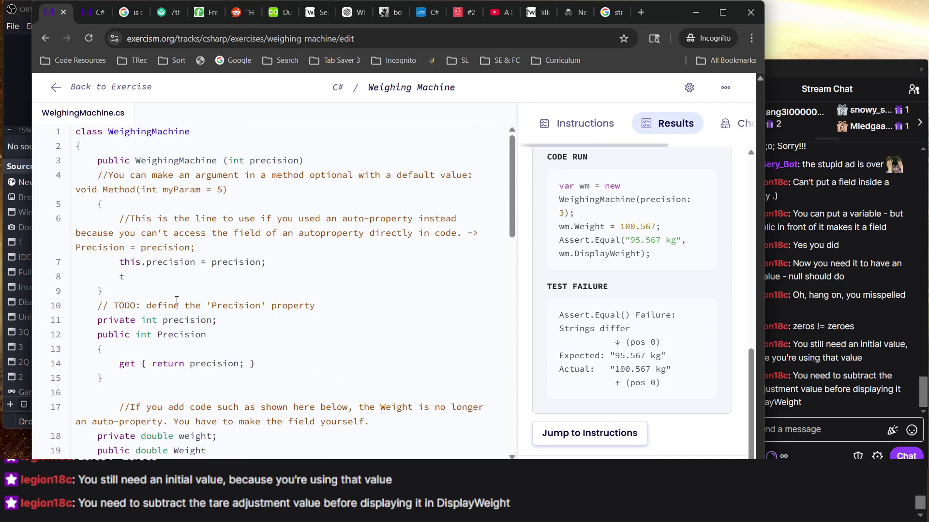
pyautogui.click(132, 279)
pyautogui.press('BackSpace')
pyautogui.write('TareAdjustment = ')
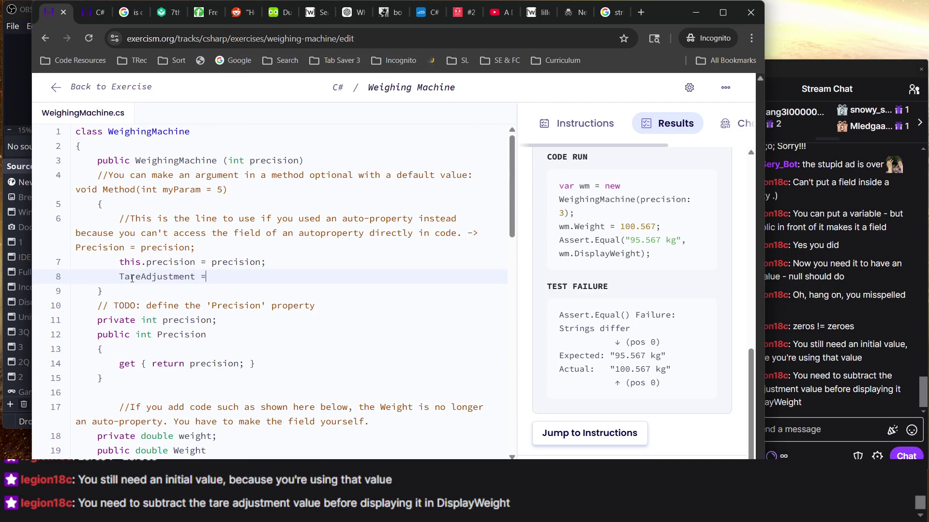
pyautogui.write('5;')
pyautogui.click(203, 371)
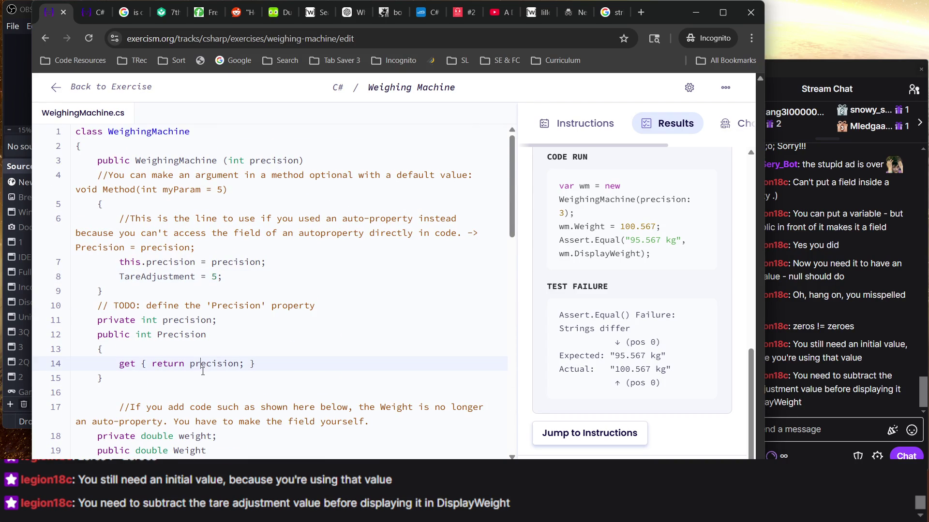
# Step: Rerun the tests and confirm Tasks 2–5 now pass
pyautogui.press('F2')
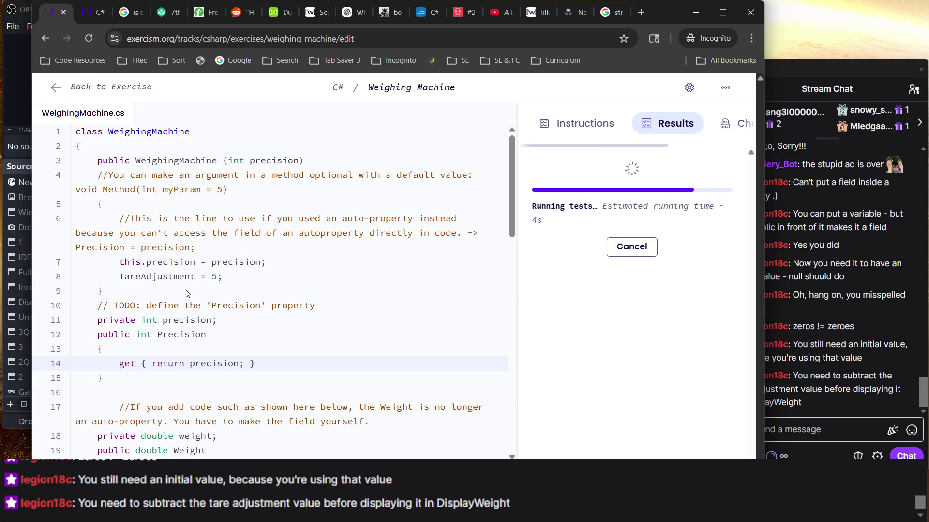
pyautogui.scroll(-15, 174, 316)
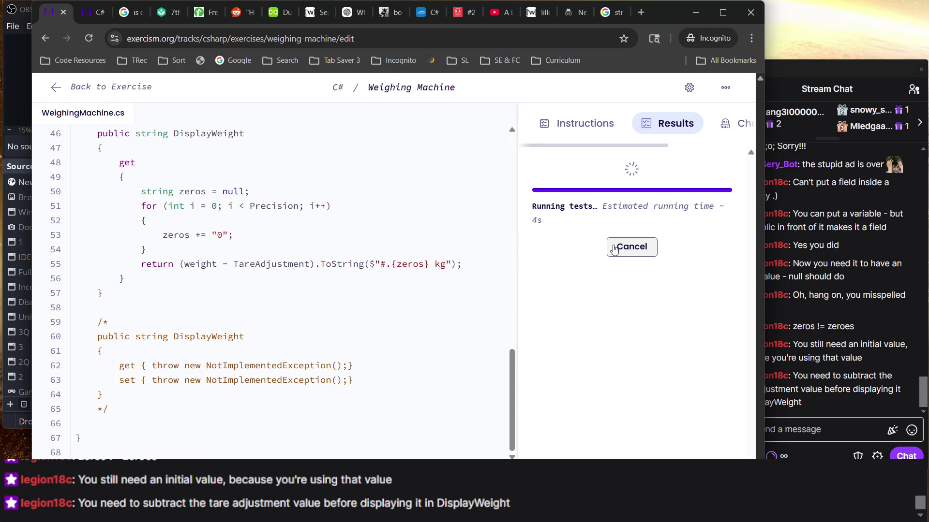
pyautogui.scroll(15, 268, 231)
pyautogui.scroll(-15, 159, 272)
pyautogui.scroll(15, 165, 276)
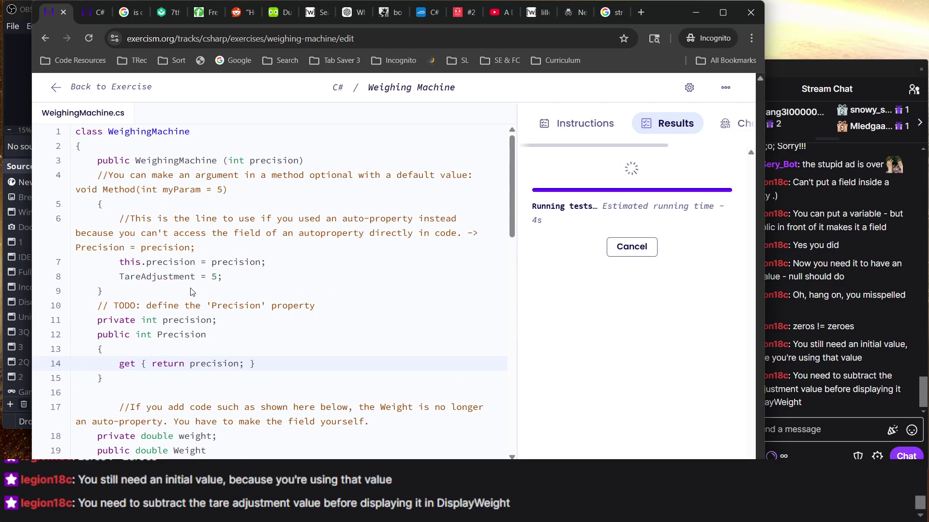
pyautogui.scroll(-8, 192, 292)
pyautogui.scroll(8, 188, 290)
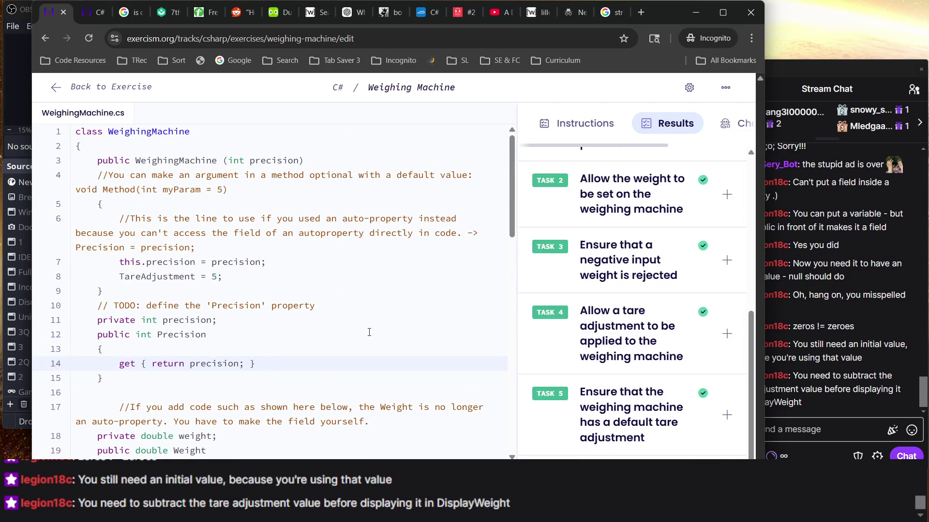
pyautogui.scroll(-15, 428, 348)
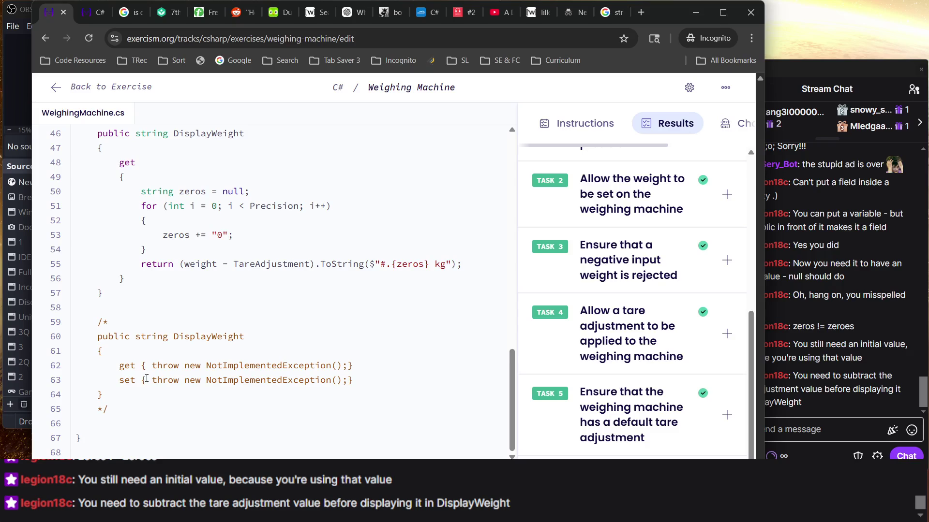
# Step: Delete the DisplayWeight TODO comment, then undo the line deletions around DisplayWeight
pyautogui.scroll(5, 136, 304)
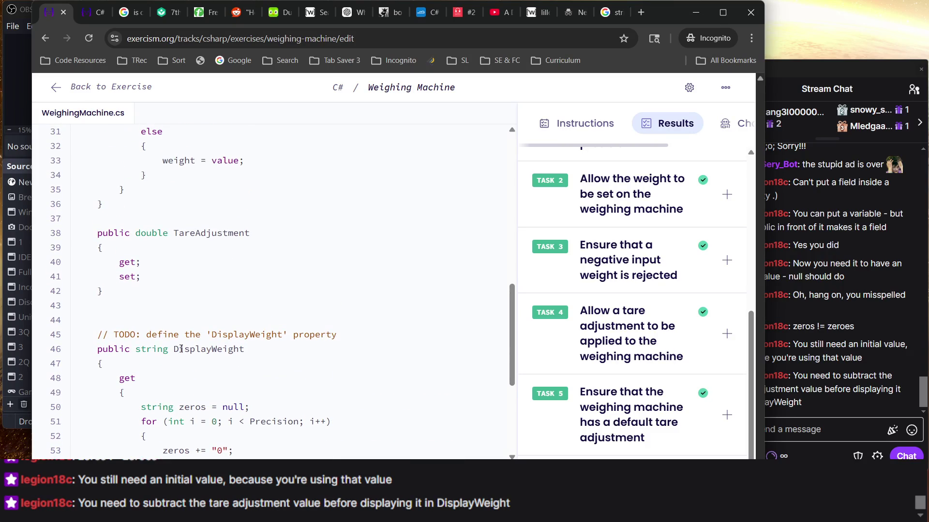
pyautogui.tripleClick(152, 337)
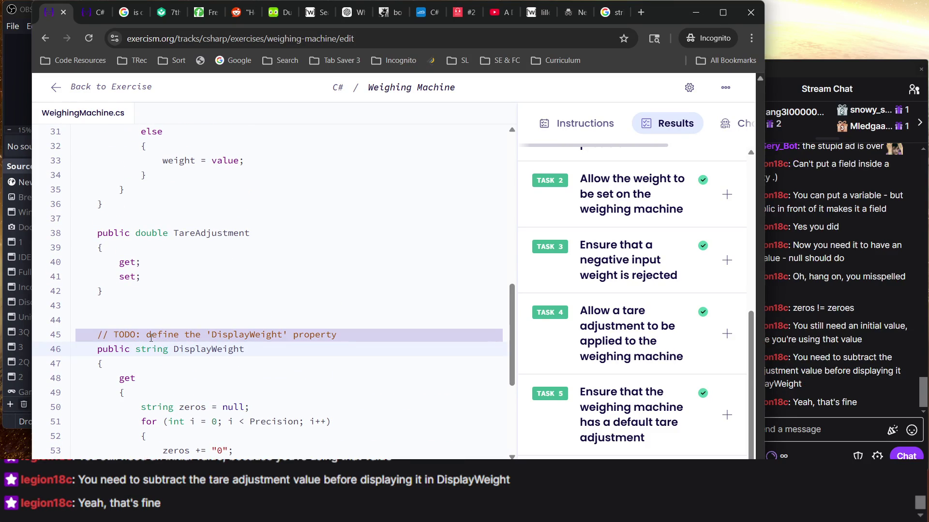
pyautogui.press('BackSpace')
pyautogui.press('BackSpace')
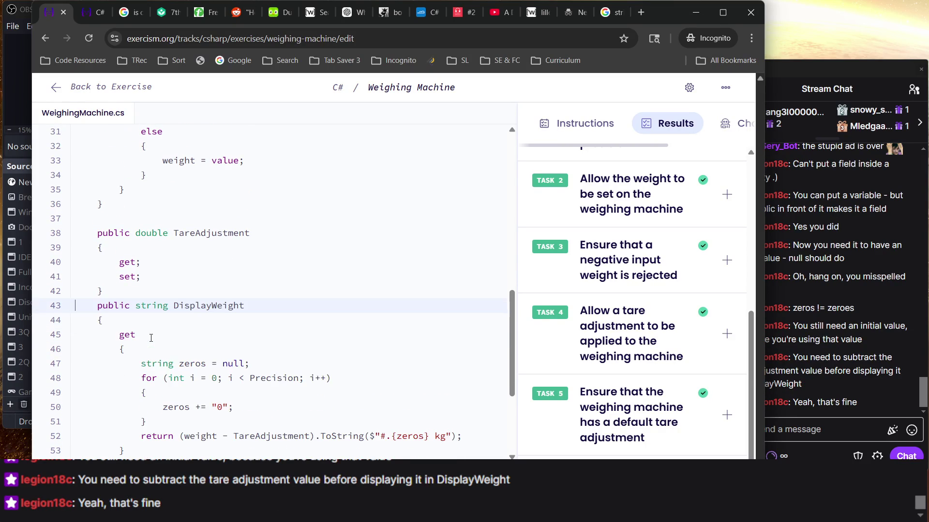
pyautogui.scroll(3, 150, 337)
pyautogui.scroll(-2, 151, 338)
pyautogui.press('BackSpace')
pyautogui.hotkey('ctrl', 'z')
pyautogui.hotkey('ctrl', 'z')
pyautogui.hotkey('ctrl', 'z')
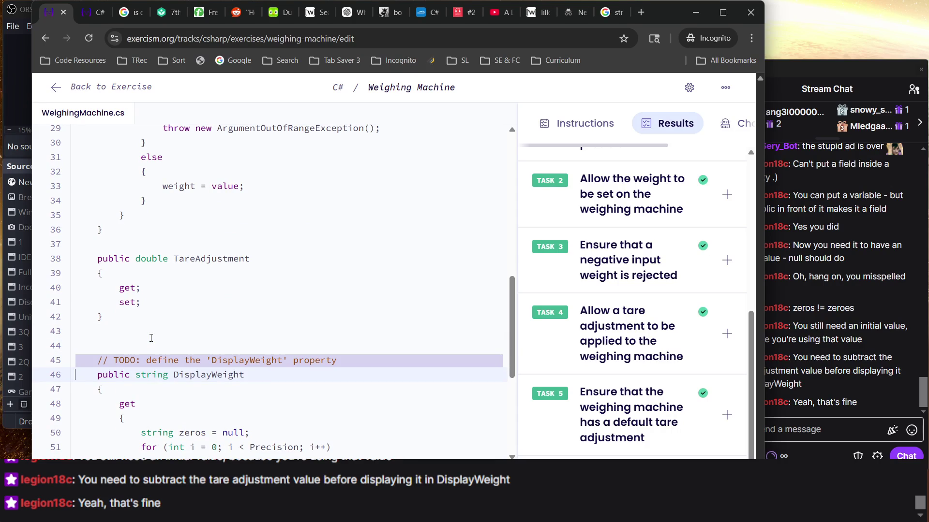
pyautogui.hotkey('ctrl', 'z')
pyautogui.hotkey('ctrl', 'z')
pyautogui.hotkey('ctrl', 'z')
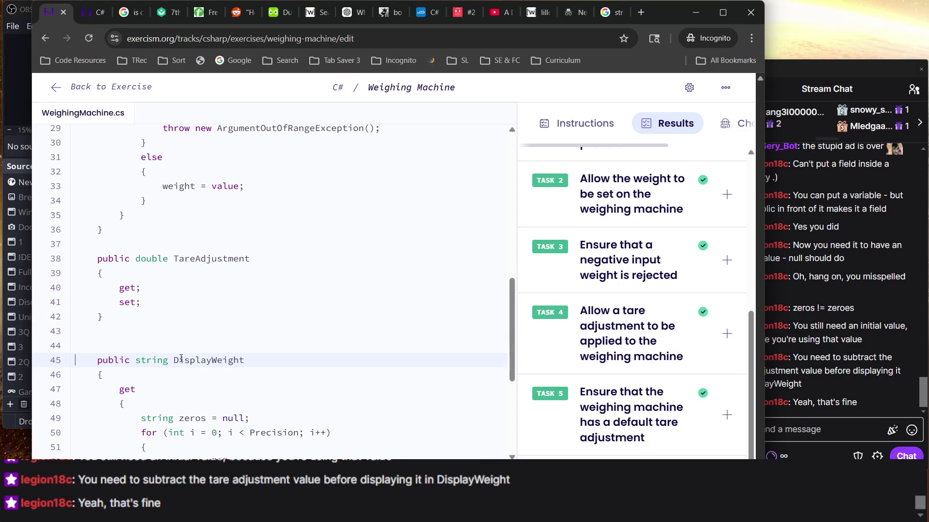
# Step: Outdent the weight field comment and replace the Precision TODO comment with a blank line
pyautogui.scroll(2, 181, 358)
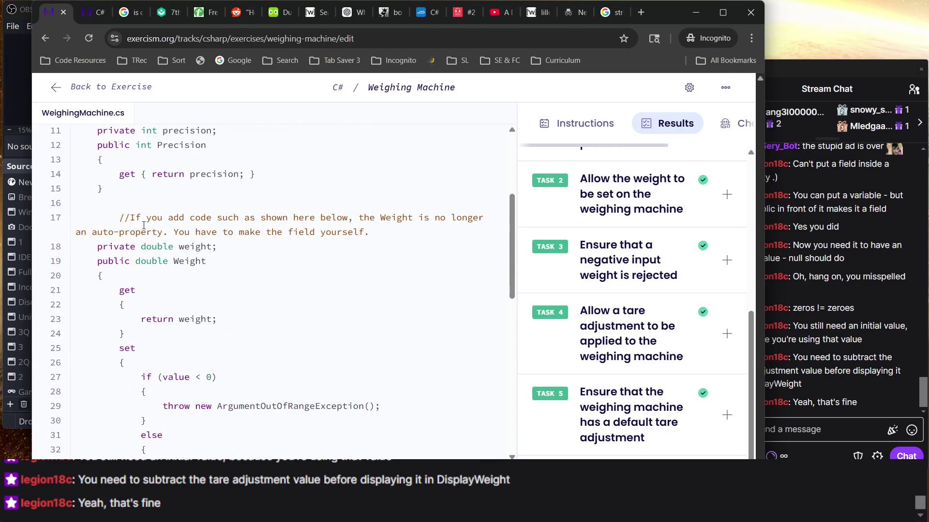
pyautogui.scroll(1, 144, 225)
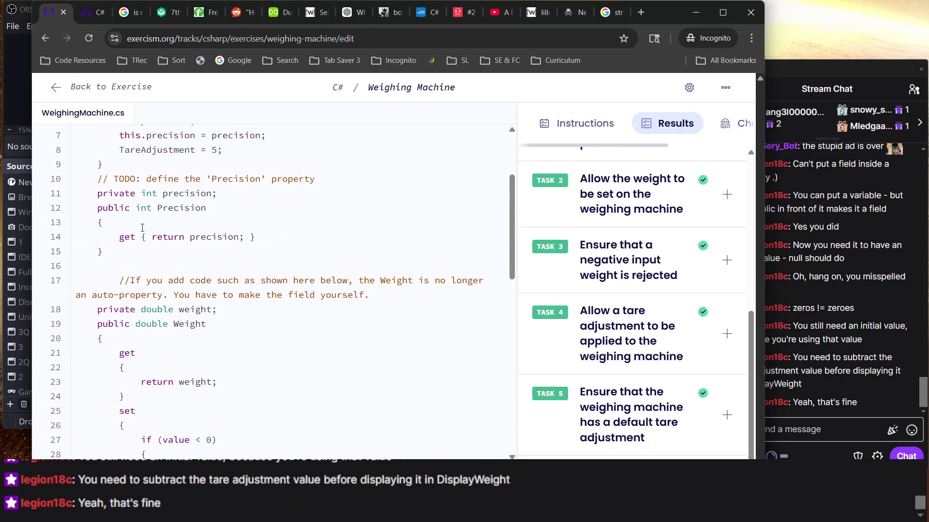
pyautogui.click(124, 281)
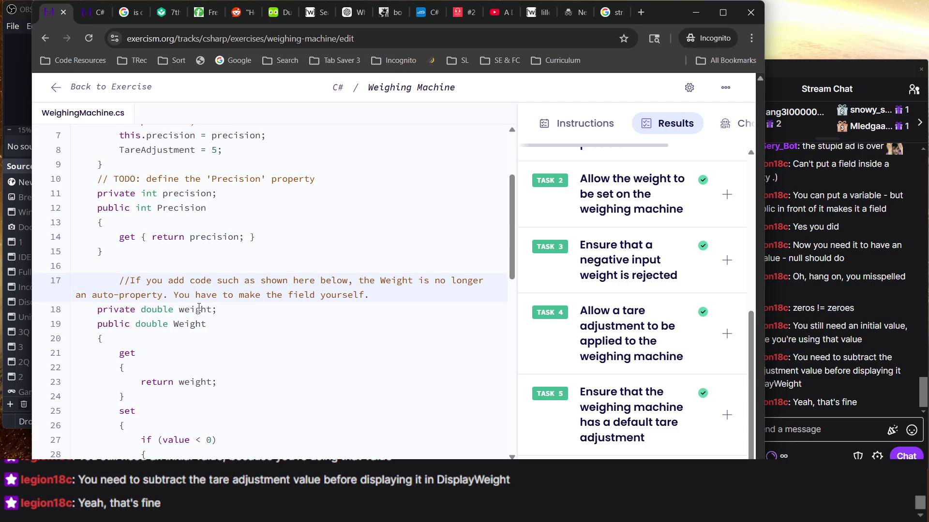
pyautogui.press('BackSpace')
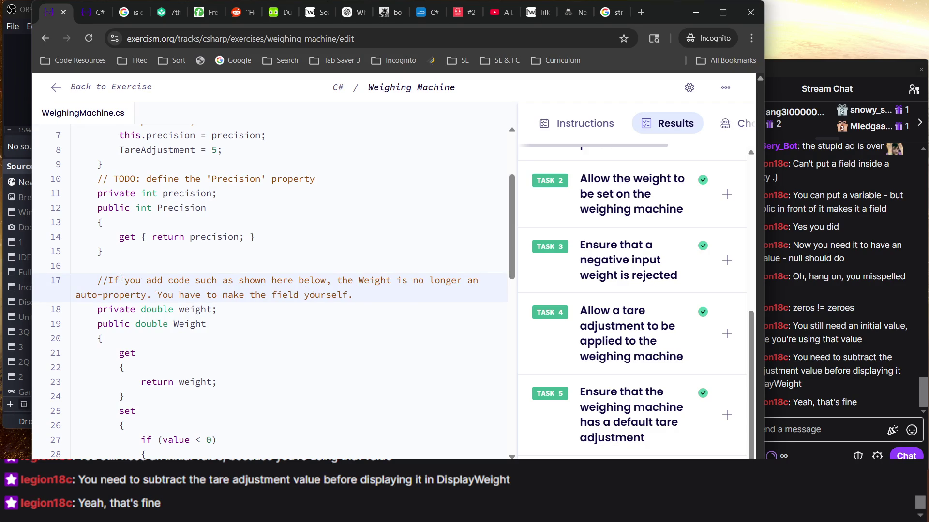
pyautogui.scroll(1, 122, 277)
pyautogui.tripleClick(169, 222)
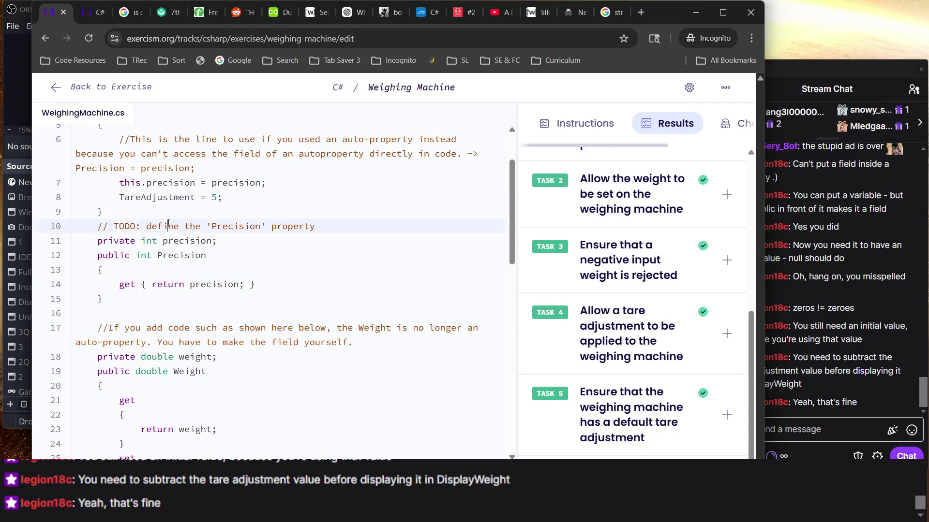
pyautogui.press('BackSpace')
pyautogui.press('Return')
# Step: Bring the OBS streaming controls window forward over the editor
pyautogui.scroll(3, 168, 222)
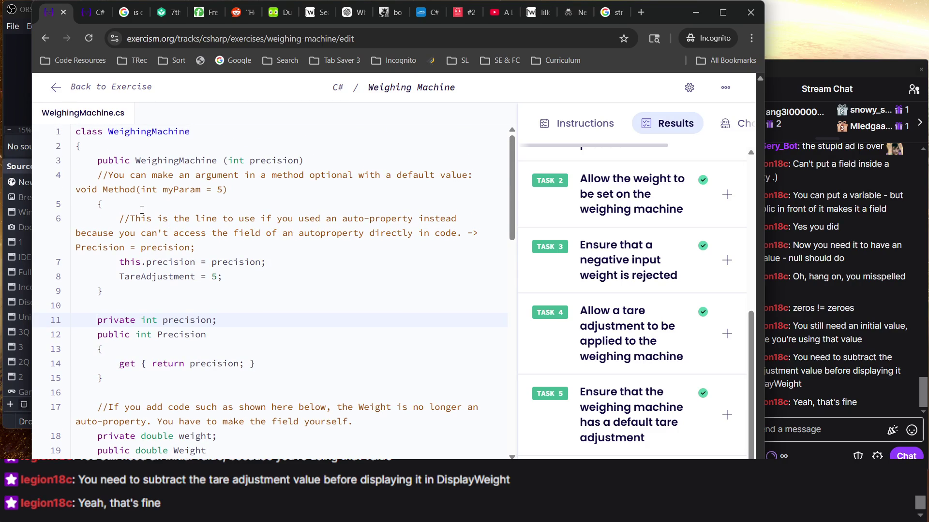
pyautogui.scroll(-1, 100, 156)
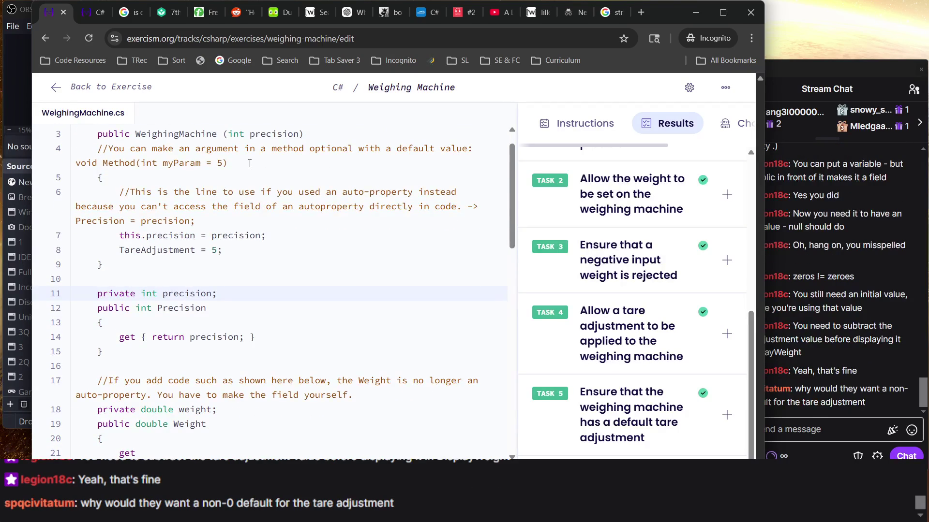
pyautogui.scroll(1, 249, 163)
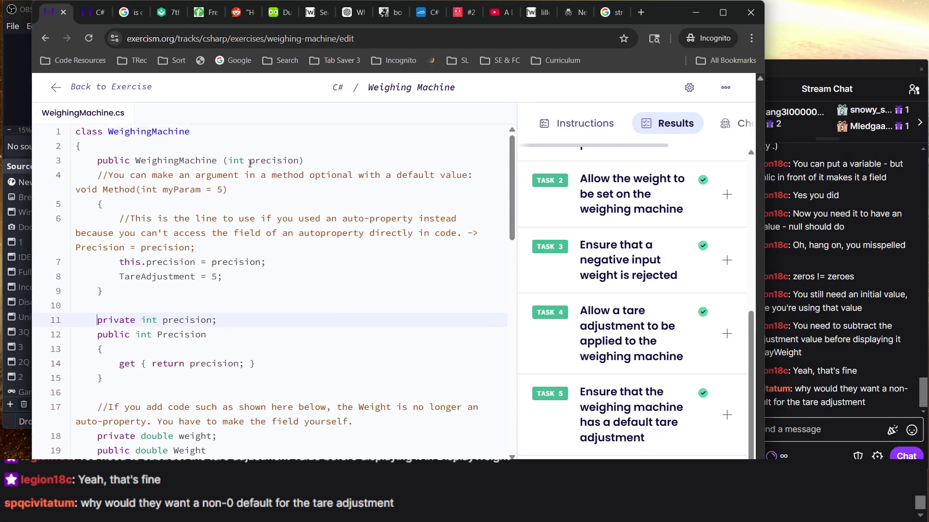
pyautogui.scroll(-14, 250, 164)
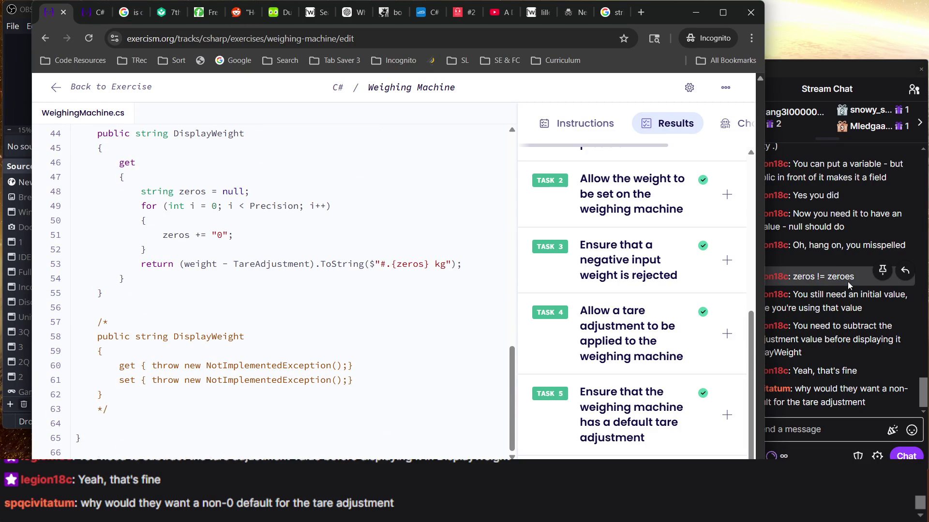
pyautogui.click(826, 270)
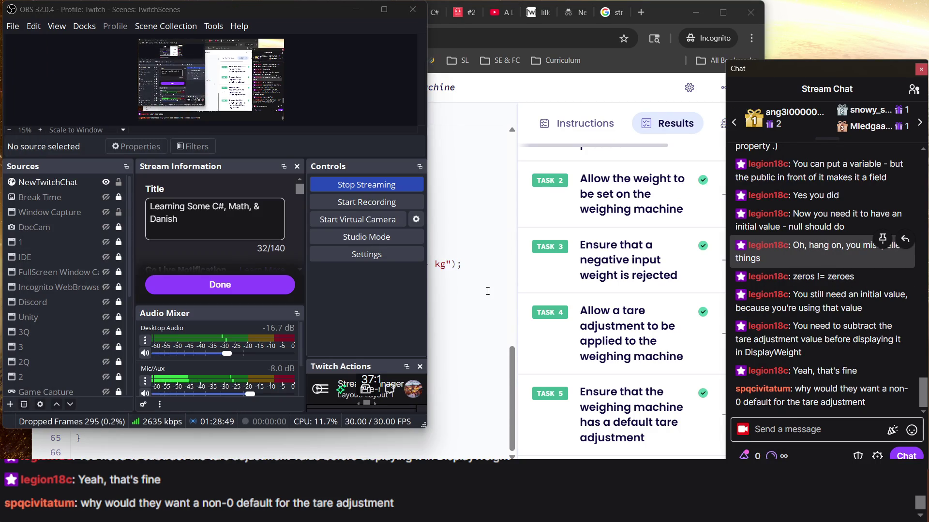
pyautogui.click(555, 336)
pyautogui.click(793, 348)
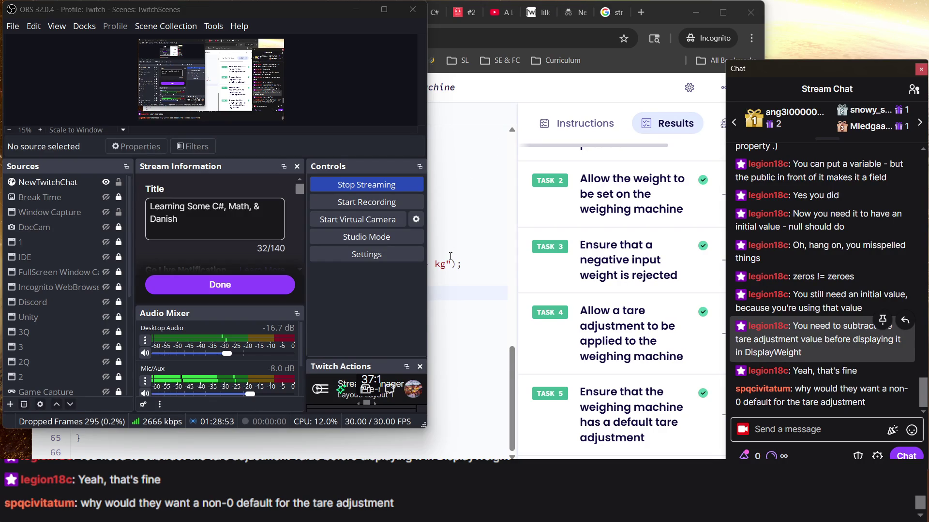
pyautogui.click(461, 220)
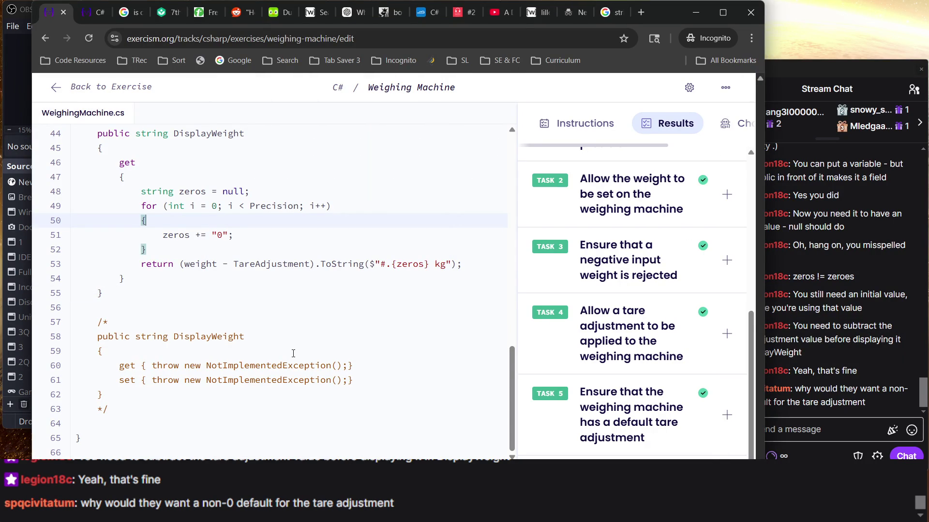
# Step: Review the Weighing Machine code and rerun the tests, getting All tasks passed
pyautogui.scroll(10, 146, 305)
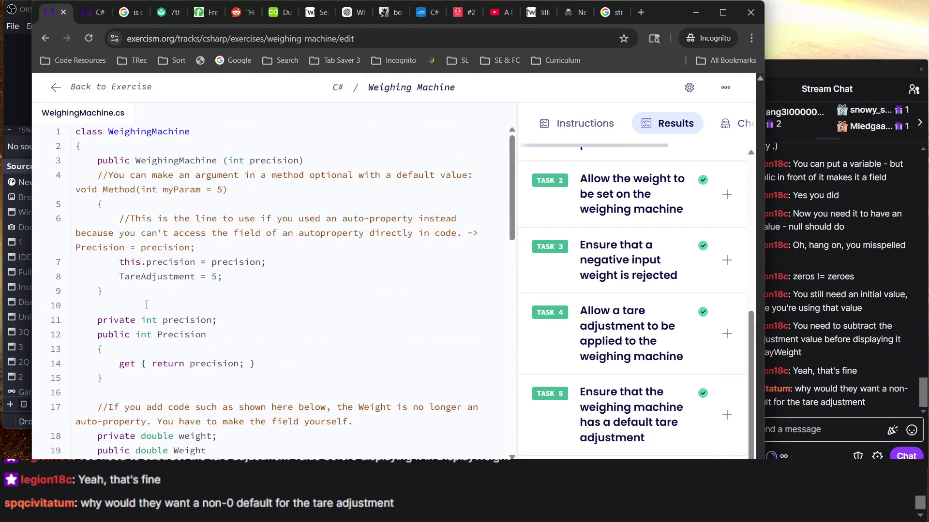
pyautogui.scroll(-10, 146, 305)
pyautogui.scroll(8, 146, 305)
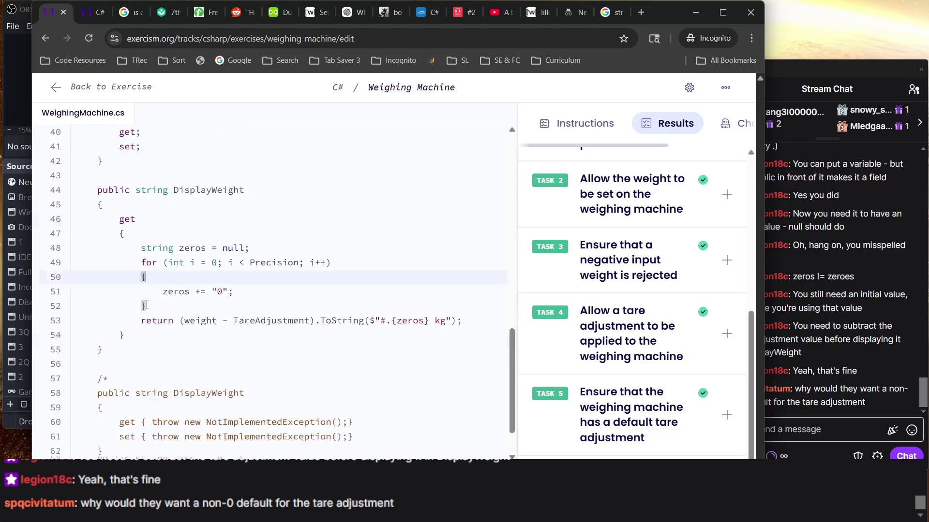
pyautogui.scroll(-8, 147, 305)
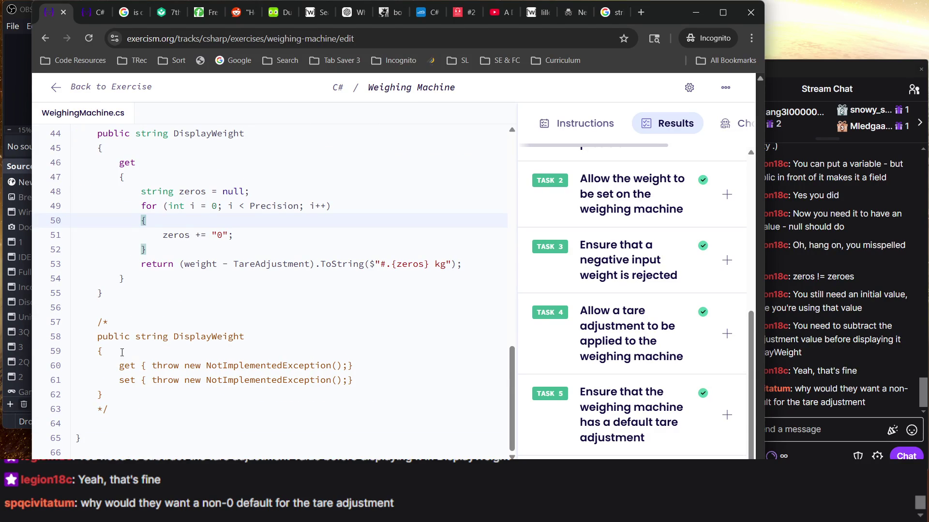
pyautogui.scroll(3, 116, 389)
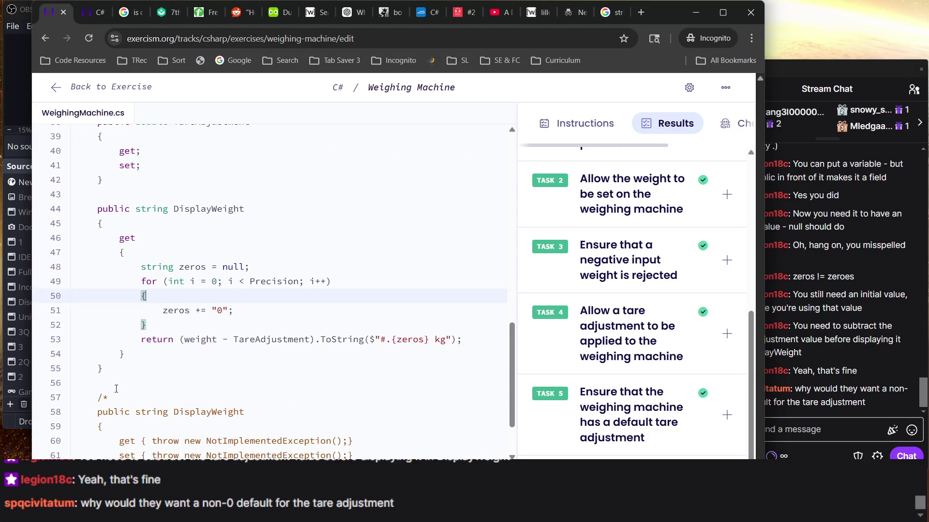
pyautogui.scroll(-3, 117, 389)
pyautogui.scroll(10, 116, 389)
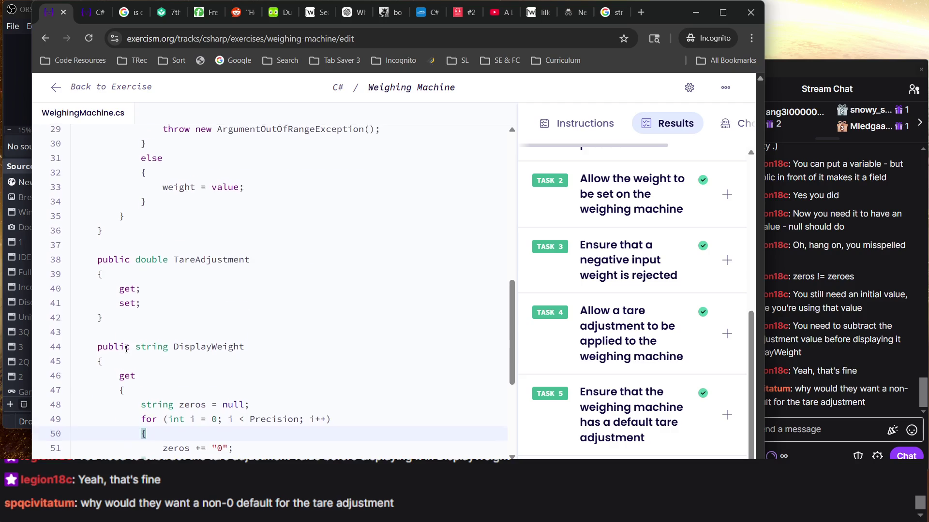
pyautogui.scroll(2, 127, 349)
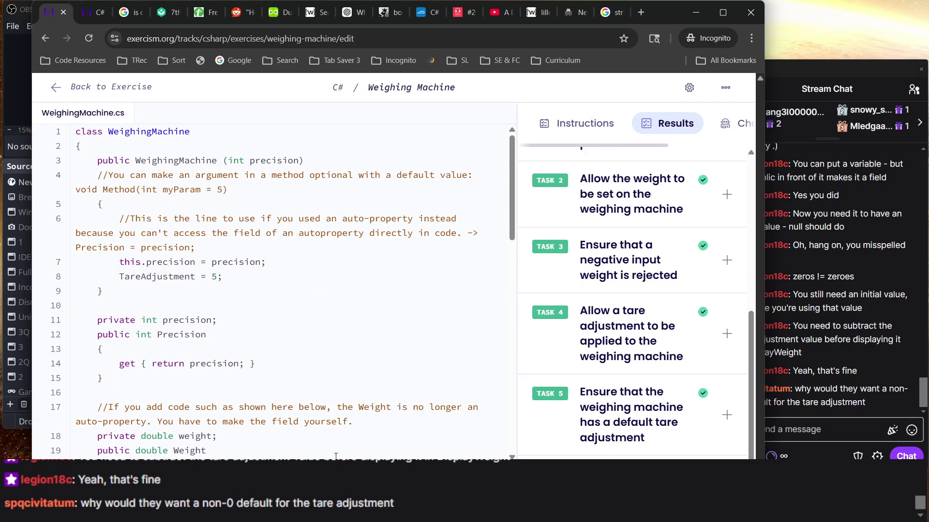
pyautogui.scroll(-10, 338, 404)
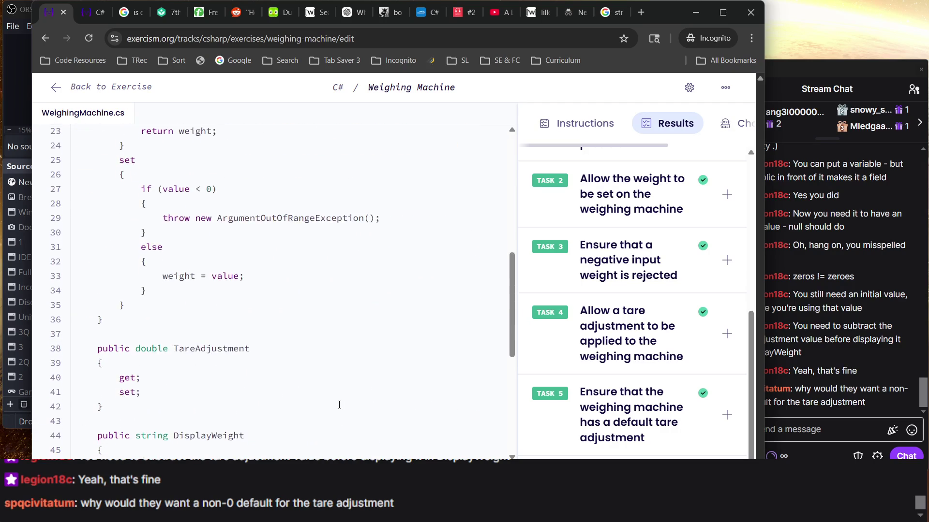
pyautogui.scroll(10, 339, 405)
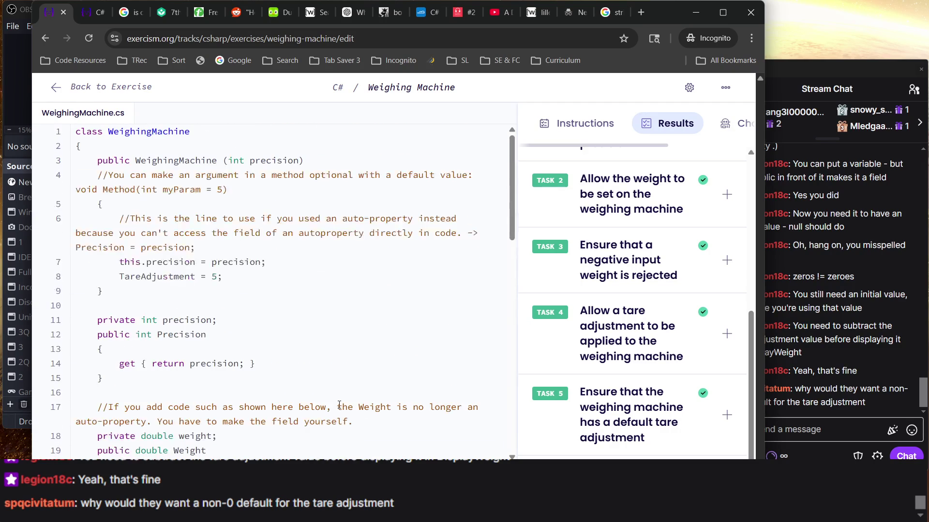
pyautogui.press('F2')
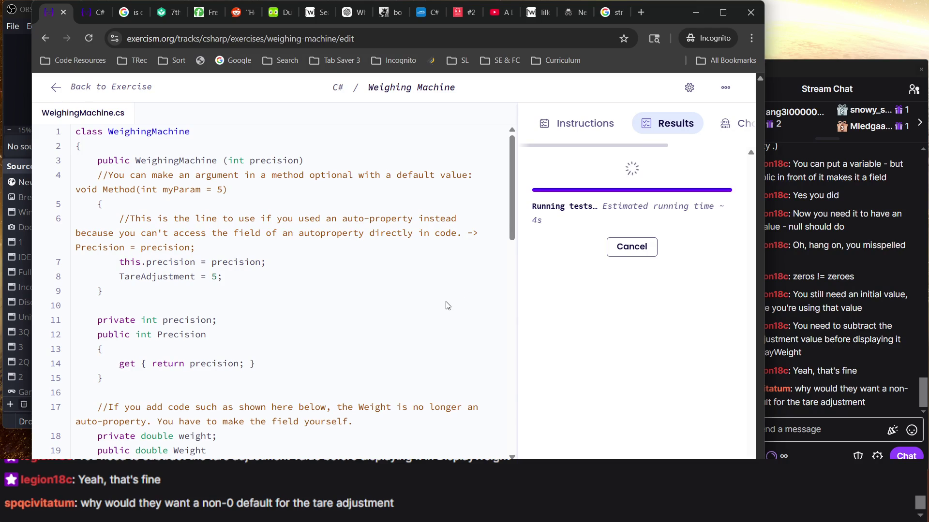
pyautogui.scroll(-15, 434, 378)
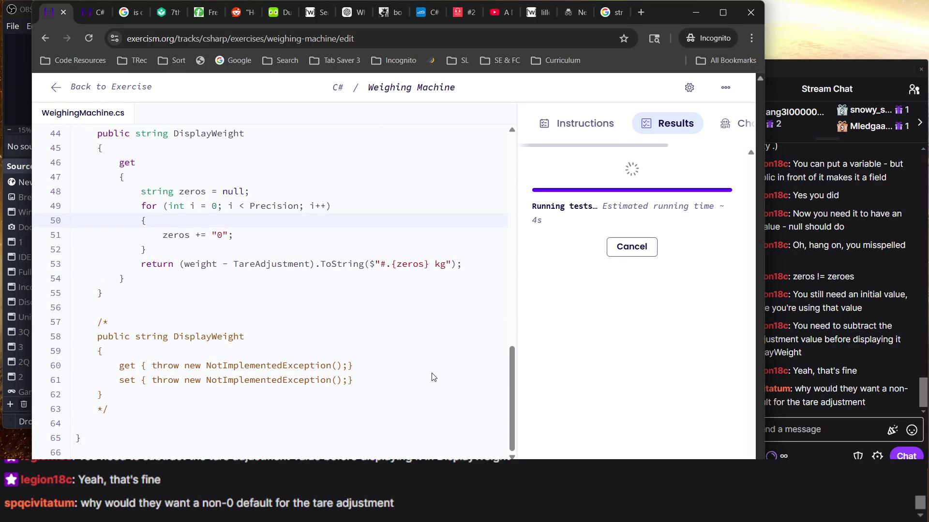
pyautogui.scroll(15, 433, 378)
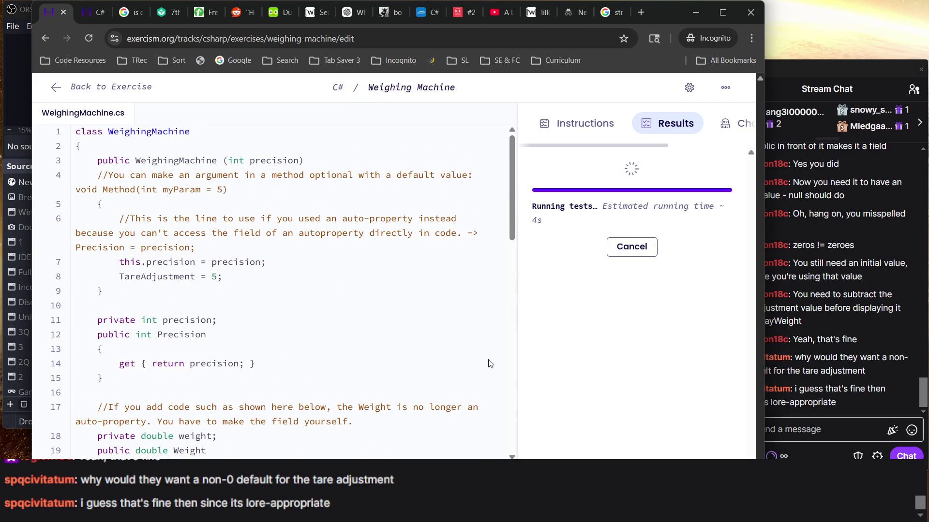
pyautogui.click(774, 357)
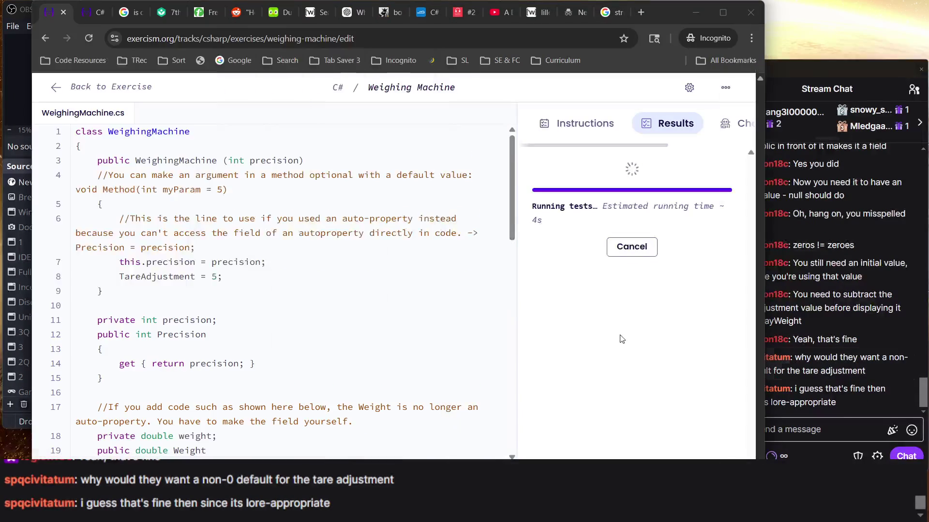
pyautogui.scroll(-15, 390, 198)
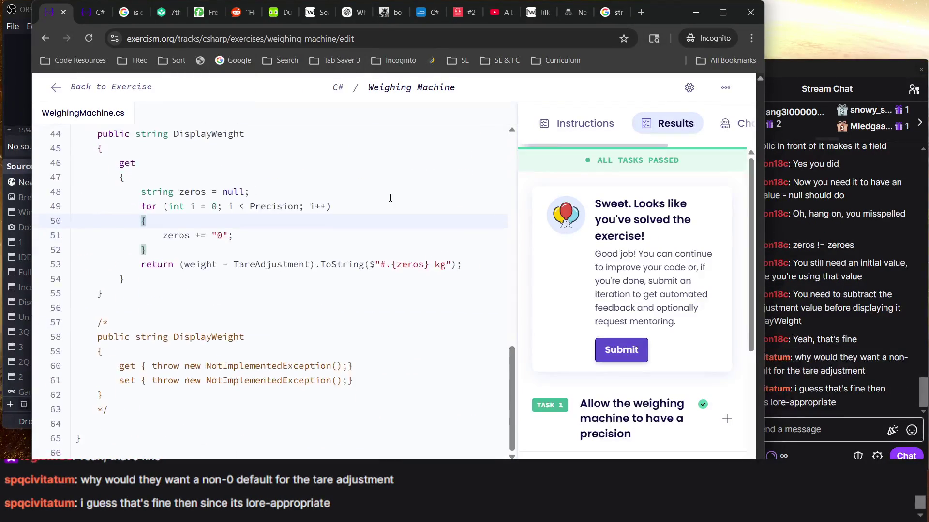
# Step: Submit the solution without requesting a code review, then mark the exercise complete and published
pyautogui.scroll(15, 390, 197)
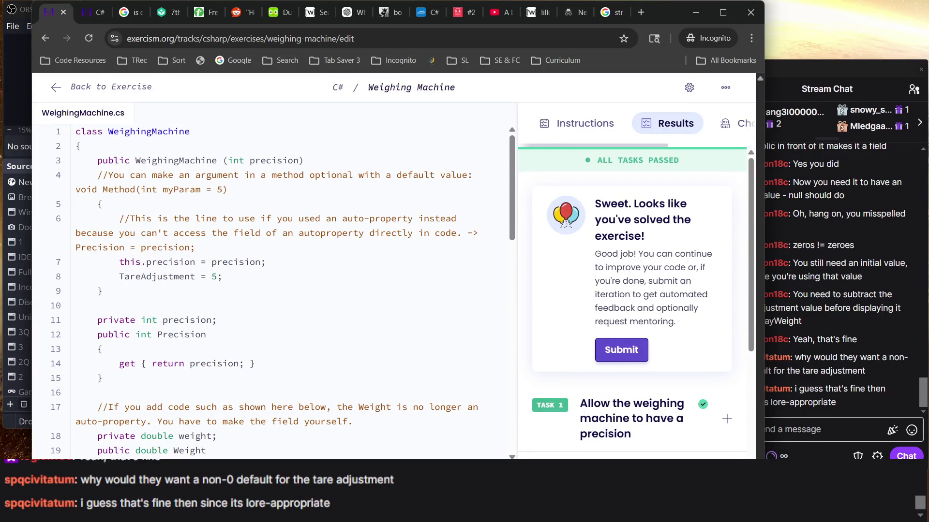
pyautogui.click(621, 350)
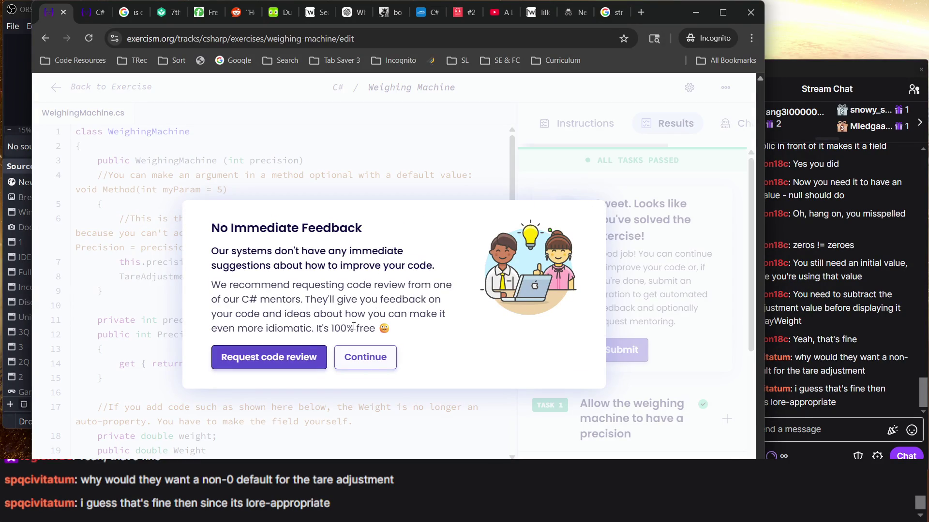
pyautogui.click(358, 362)
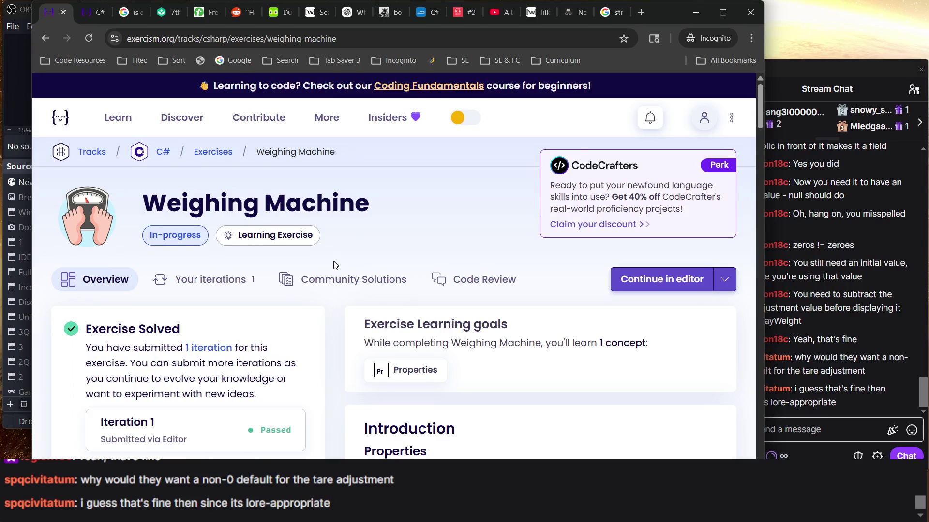
pyautogui.scroll(-15, 333, 265)
pyautogui.click(239, 217)
pyautogui.click(129, 436)
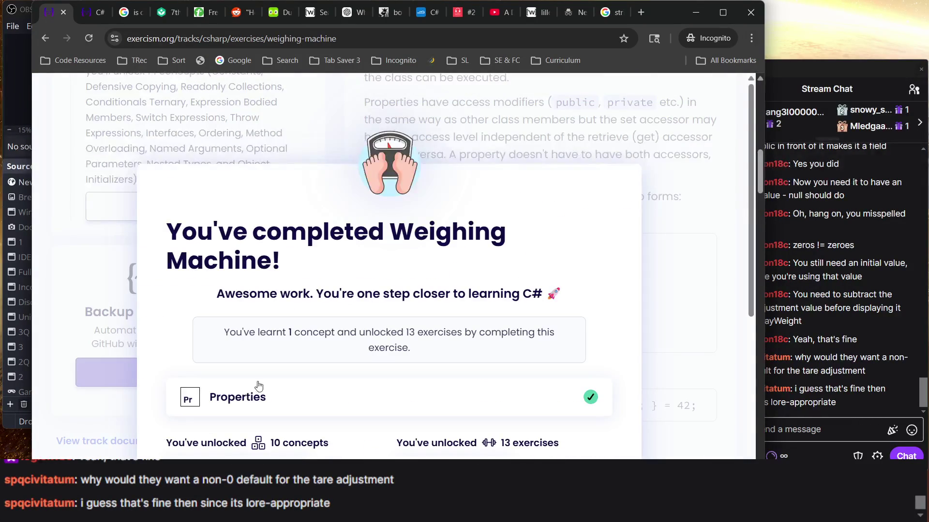
# Step: Close the completion summary and reopen the solution in the editor
pyautogui.scroll(-4, 488, 323)
pyautogui.scroll(1, 675, 262)
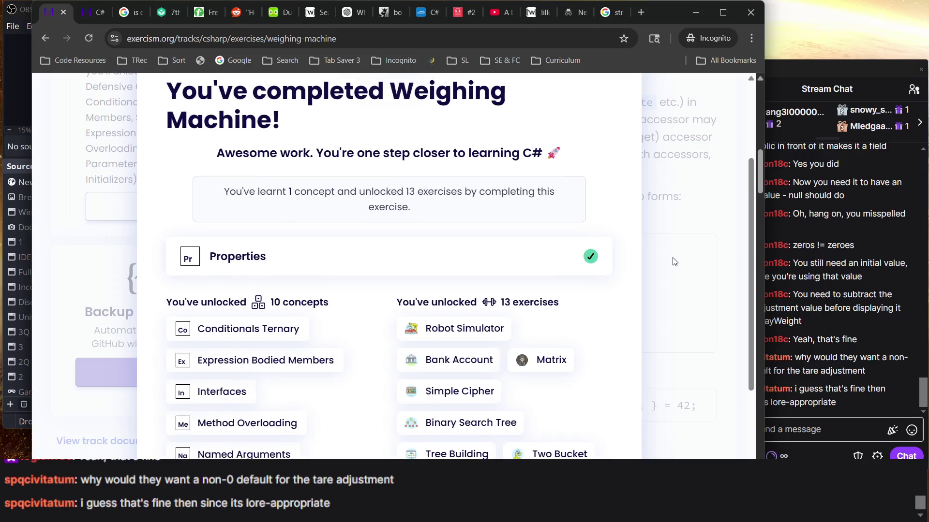
pyautogui.scroll(3, 535, 193)
pyautogui.scroll(-6, 636, 186)
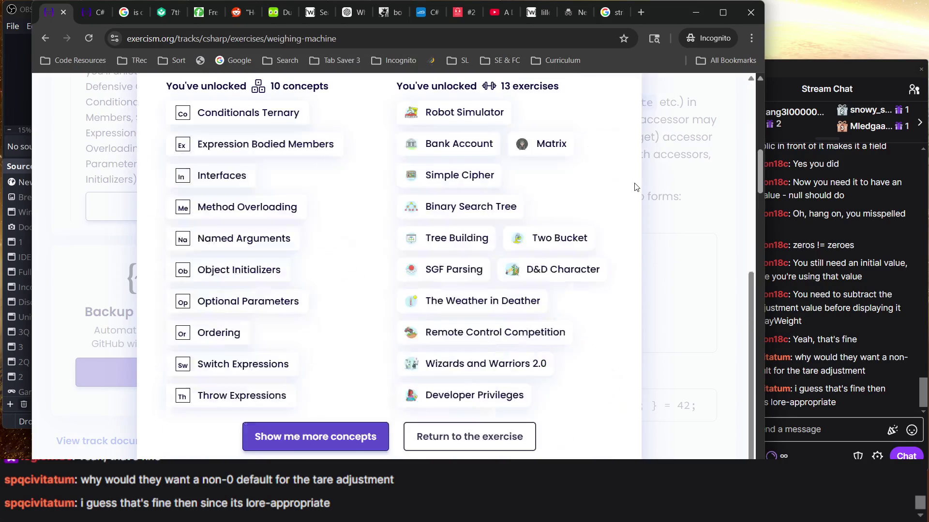
pyautogui.click(430, 443)
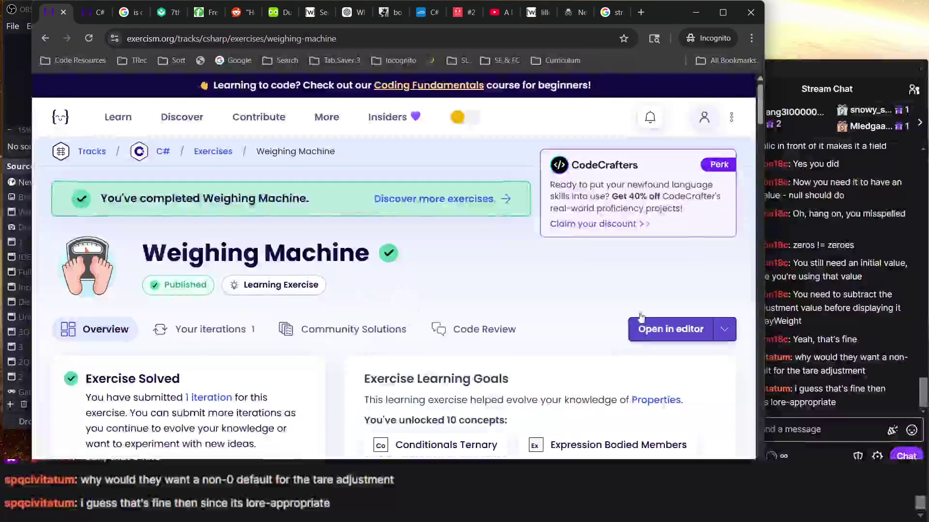
pyautogui.click(656, 329)
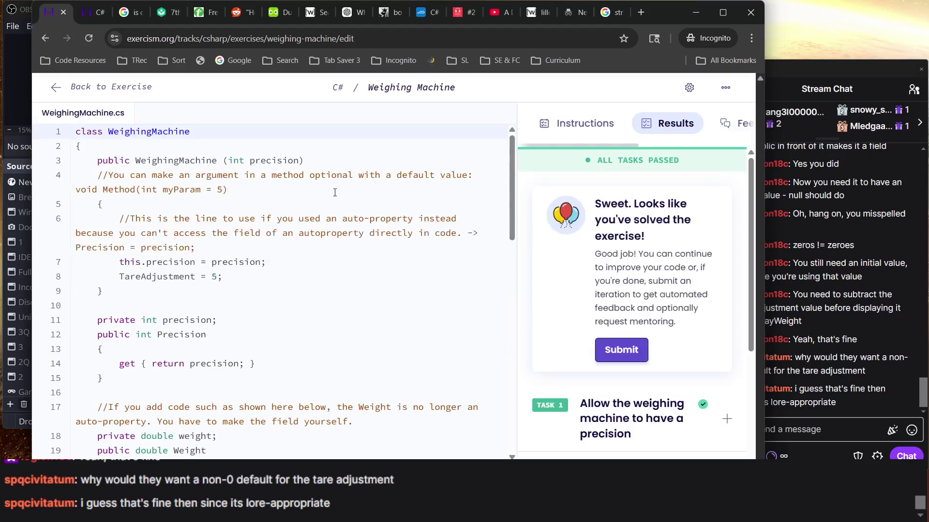
# Step: Go back to the Weighing Machine exercise overview and scroll to the Properties examples
pyautogui.click(57, 87)
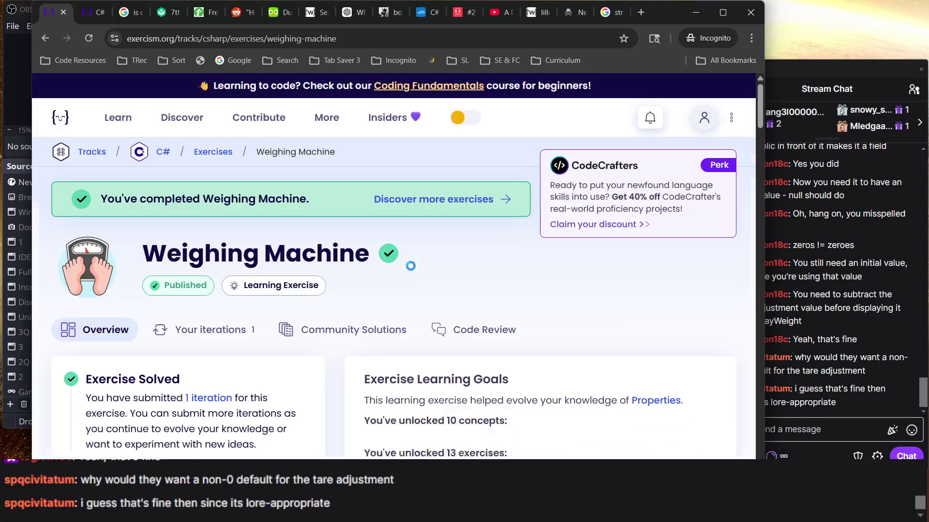
pyautogui.scroll(-20, 413, 269)
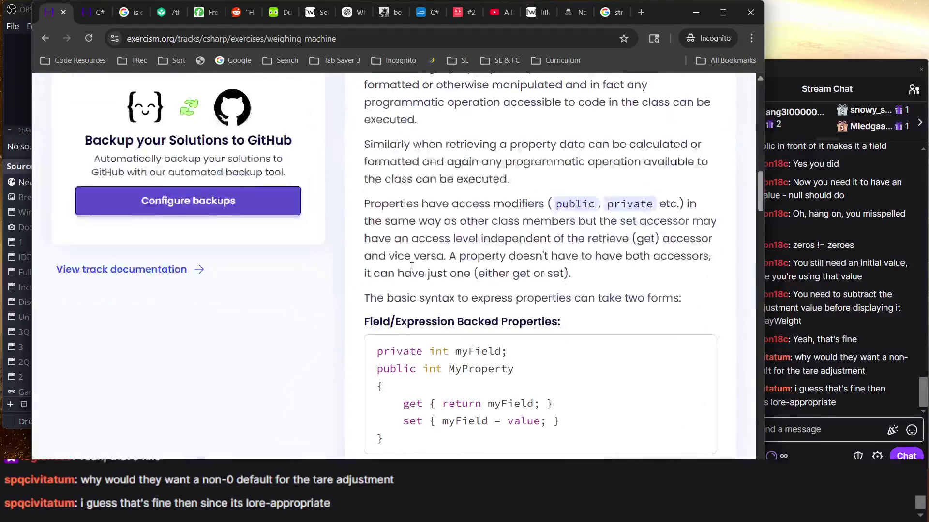
pyautogui.scroll(-2, 411, 267)
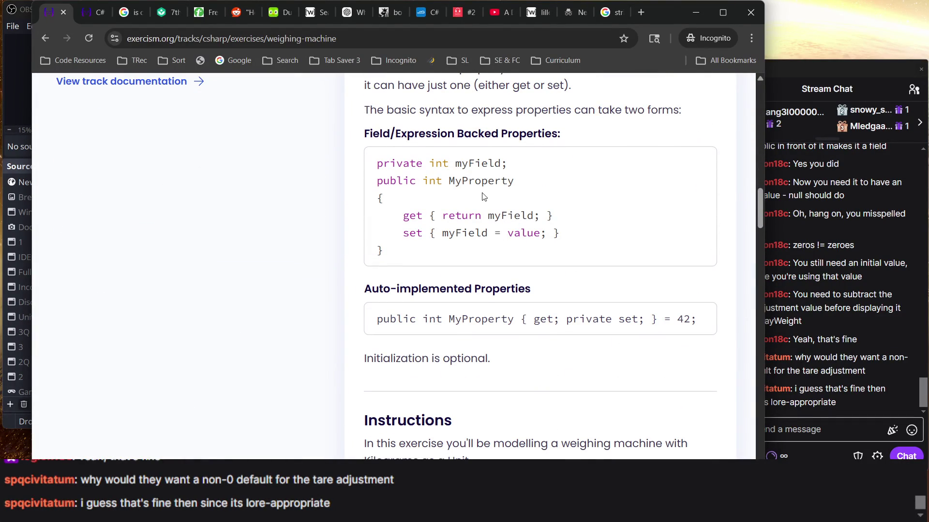
pyautogui.scroll(-1, 450, 240)
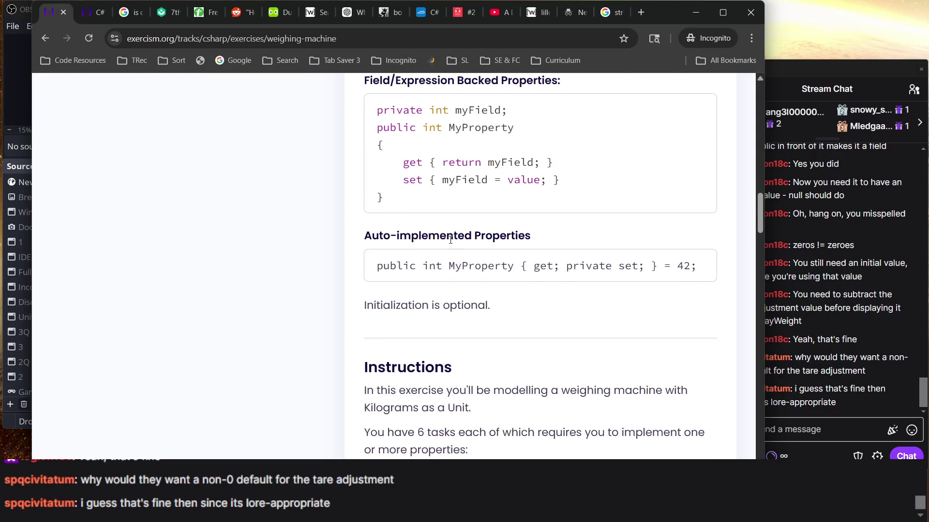
pyautogui.scroll(3, 616, 262)
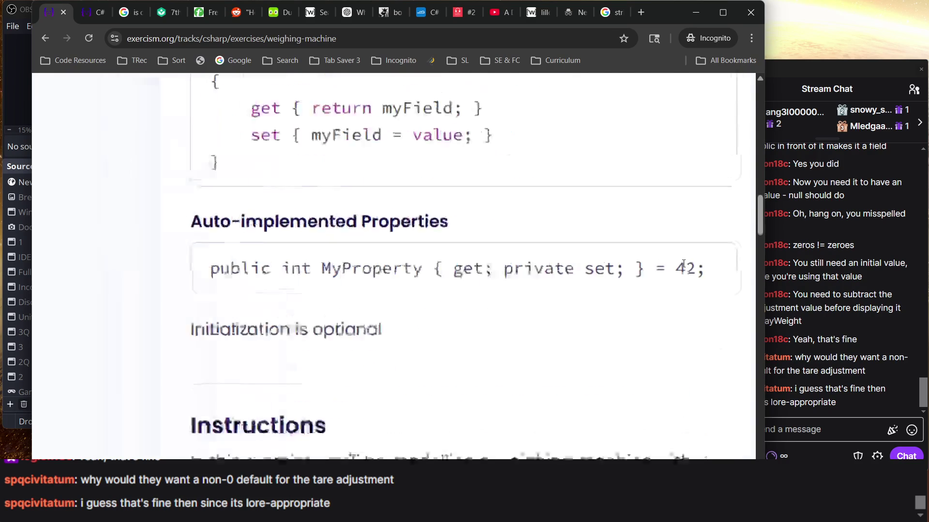
# Step: Highlight the auto-implemented property line, then the field-backed property code block
pyautogui.tripleClick(628, 266)
pyautogui.scroll(1, 576, 258)
pyautogui.tripleClick(422, 261)
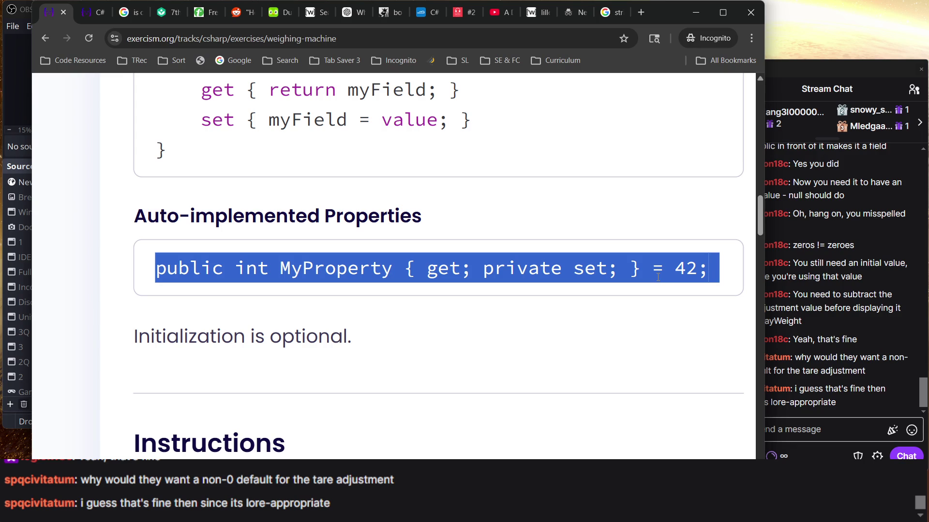
pyautogui.tripleClick(658, 270)
pyautogui.scroll(-2, 568, 282)
pyautogui.scroll(-1, 569, 283)
pyautogui.moveTo(371, 226); pyautogui.dragTo(430, 313)
pyautogui.hotkey('ctrl', 'c')
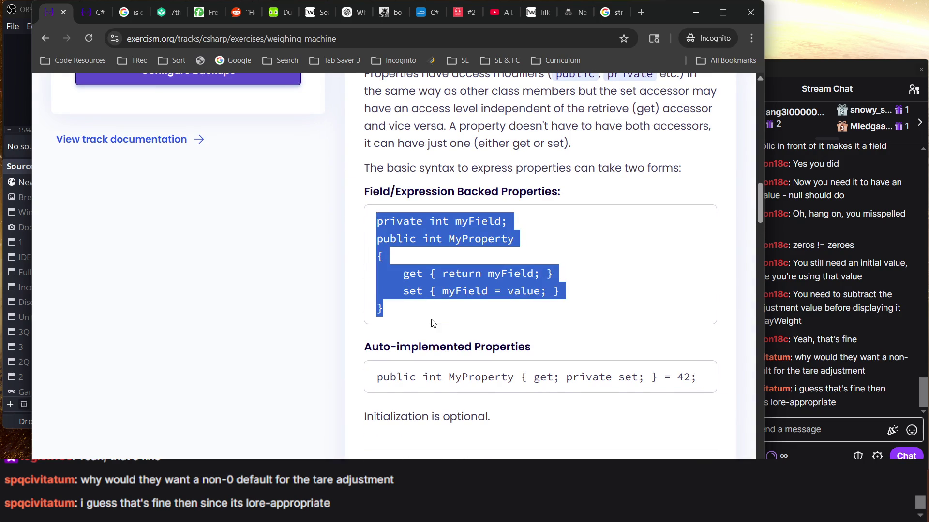
# Step: Paste the field-backed MyProperty example at the end of Programming Notes.txt
pyautogui.hotkey('alt', 'Tab')
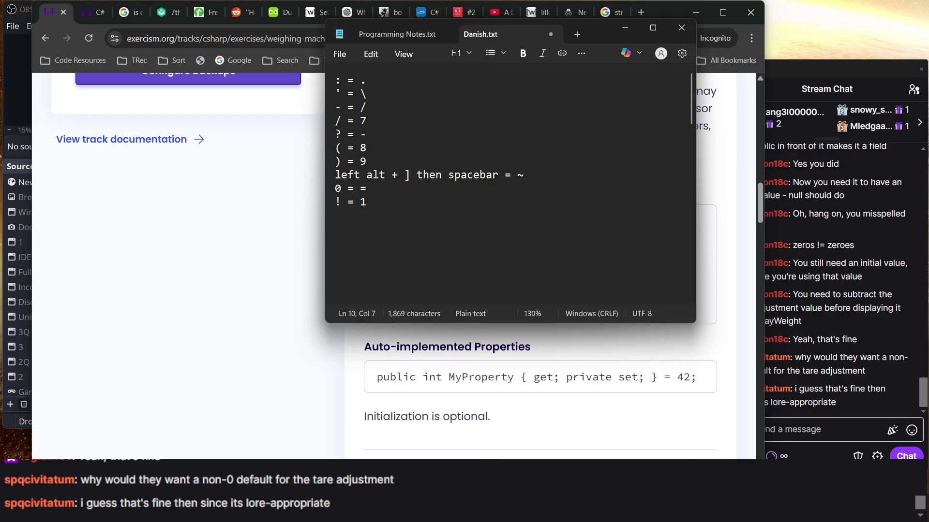
pyautogui.click(391, 34)
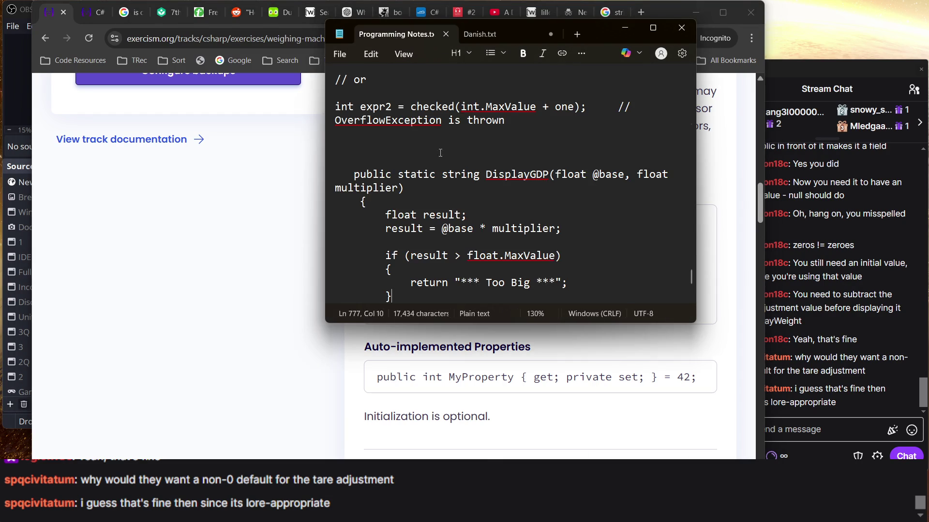
pyautogui.scroll(-10, 472, 201)
pyautogui.scroll(5, 472, 200)
pyautogui.click(472, 208)
pyautogui.hotkey('ctrl', 'v')
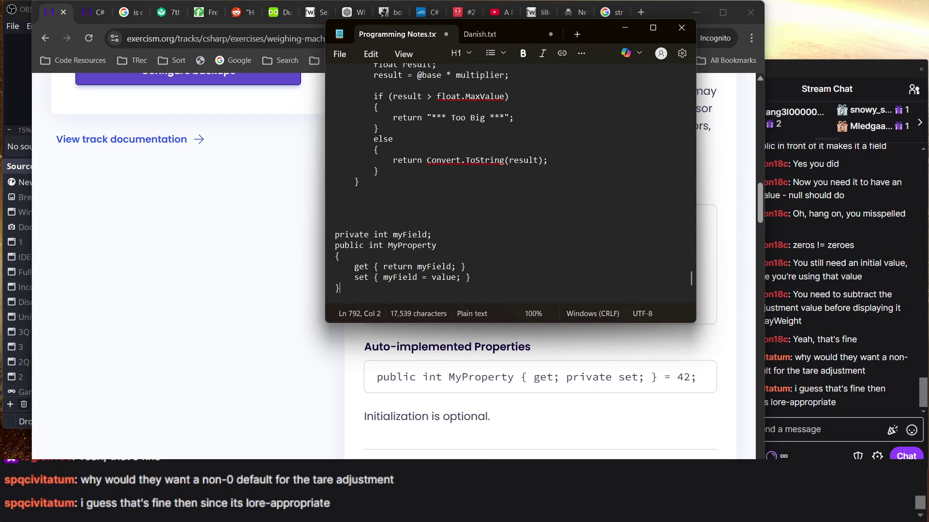
# Step: Copy the auto-implemented MyProperty line from the page, paste it below, and tidy the blank lines
pyautogui.tripleClick(441, 373)
pyautogui.hotkey('ctrl', 'c')
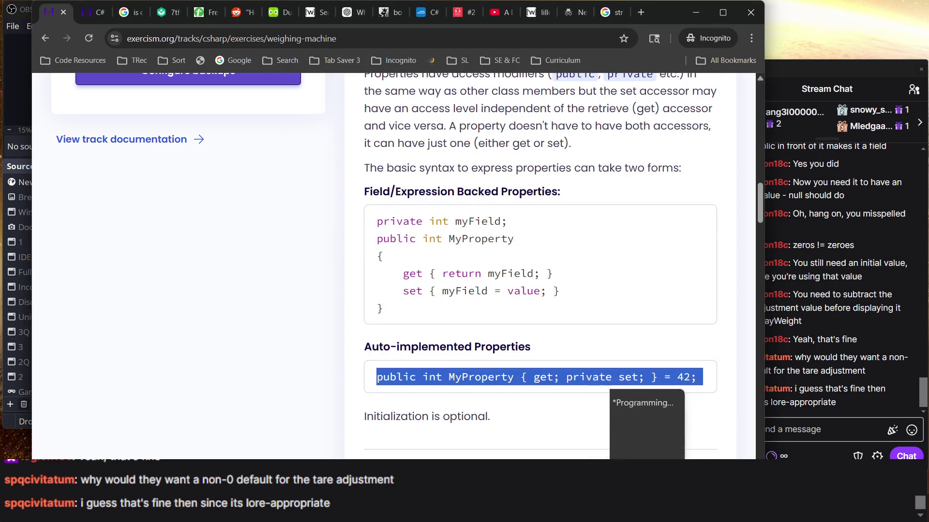
pyautogui.click(638, 426)
pyautogui.scroll(-5, 437, 238)
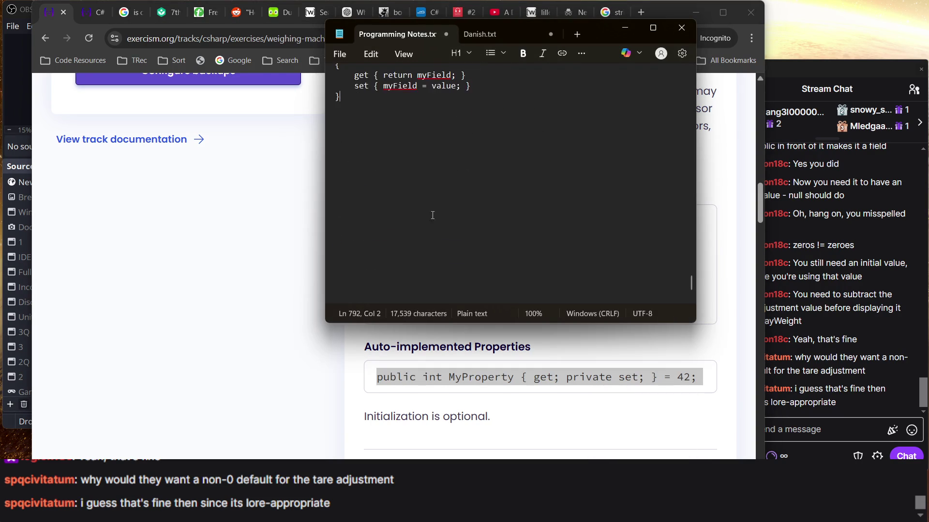
pyautogui.press('Return')
pyautogui.press('Return')
pyautogui.hotkey('ctrl', 'v')
pyautogui.scroll(2, 366, 181)
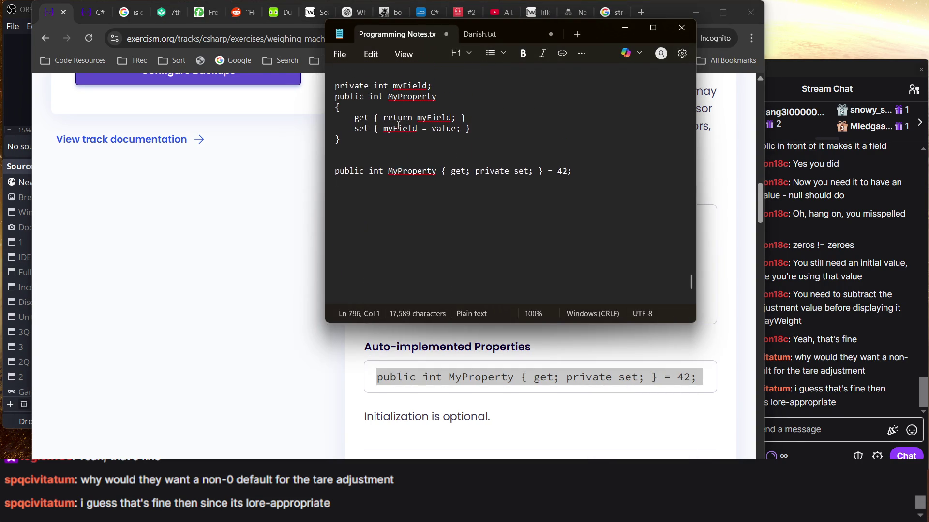
pyautogui.press('Return')
pyautogui.scroll(2, 365, 117)
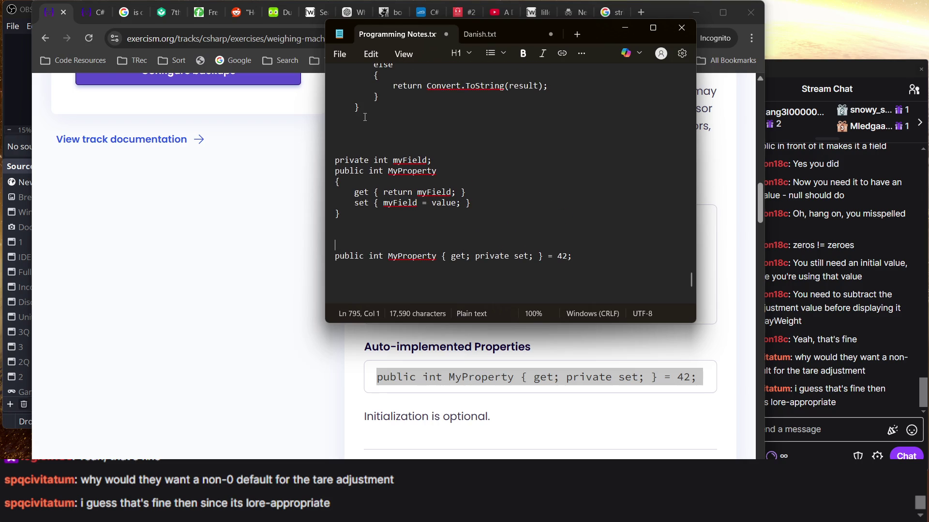
pyautogui.click(356, 138)
pyautogui.press('BackSpace')
pyautogui.press('BackSpace')
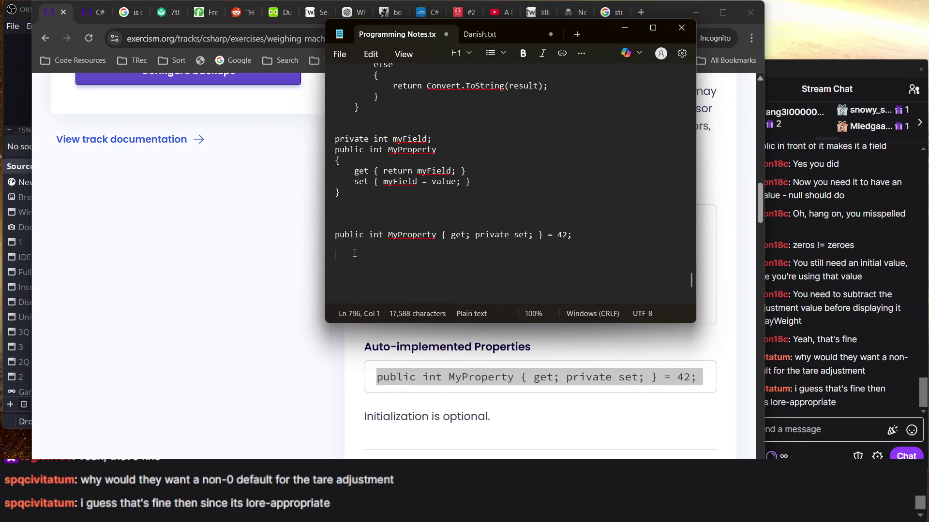
pyautogui.click(433, 380)
pyautogui.scroll(15, 433, 380)
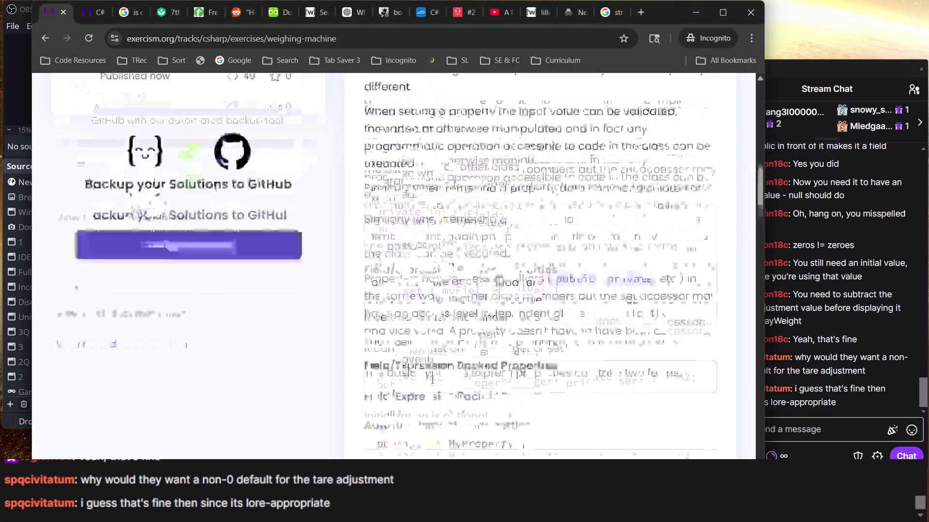
# Step: Copy the full WeighingMachine solution from the code editor and paste it into the notes
pyautogui.click(661, 188)
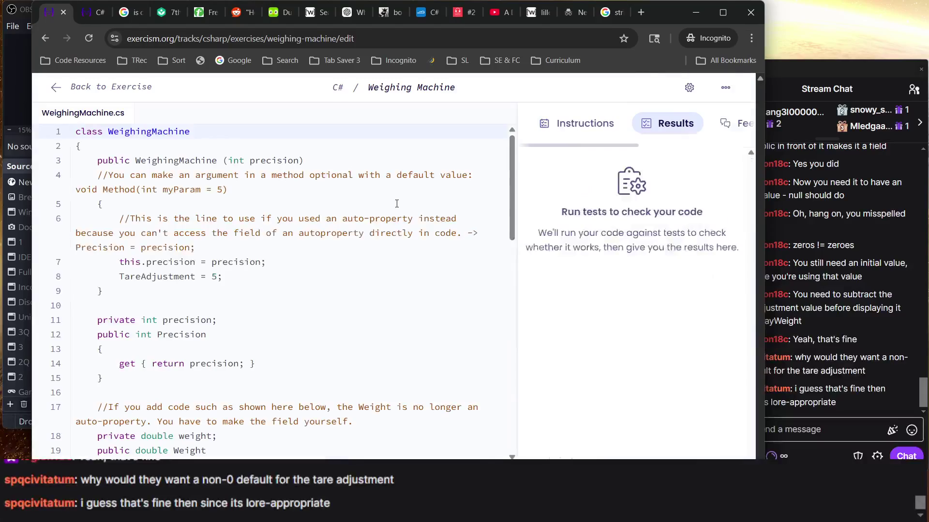
pyautogui.click(325, 279)
pyautogui.hotkey('ctrl', 'a')
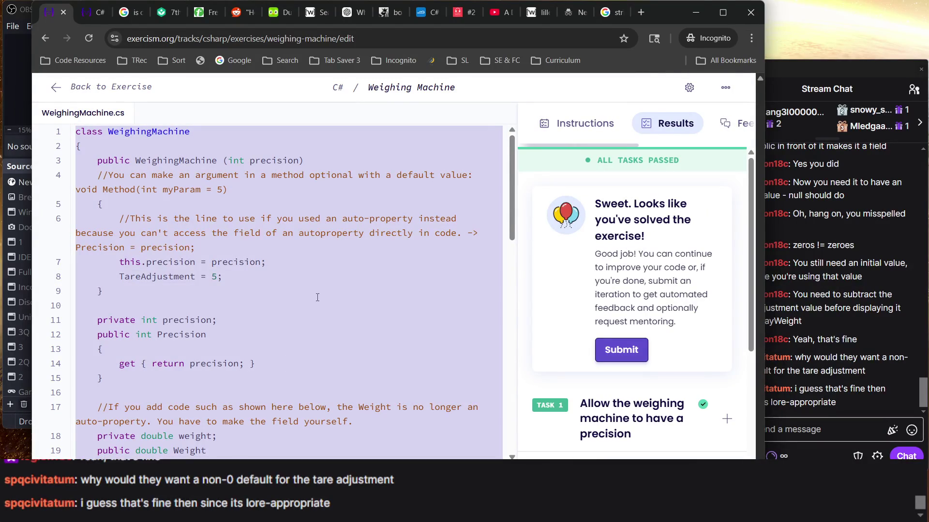
pyautogui.click(56, 87)
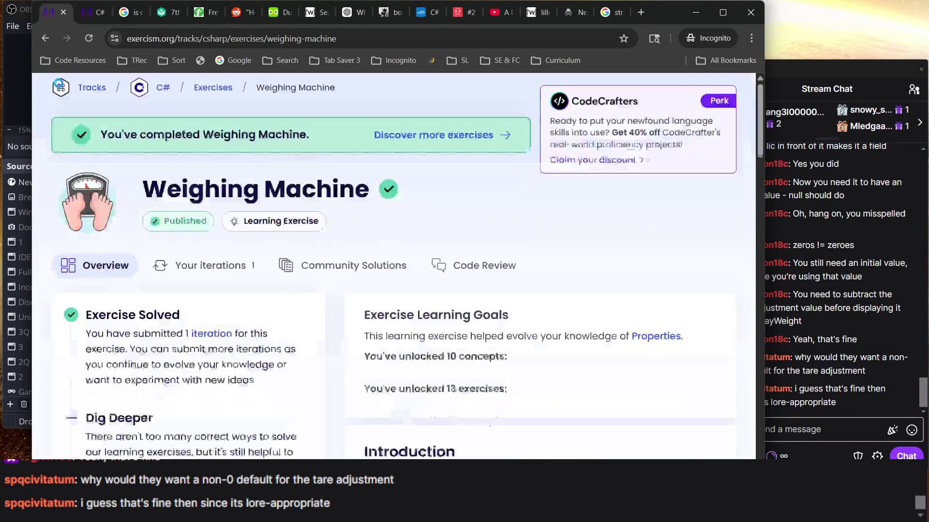
pyautogui.hotkey('alt', 'Tab')
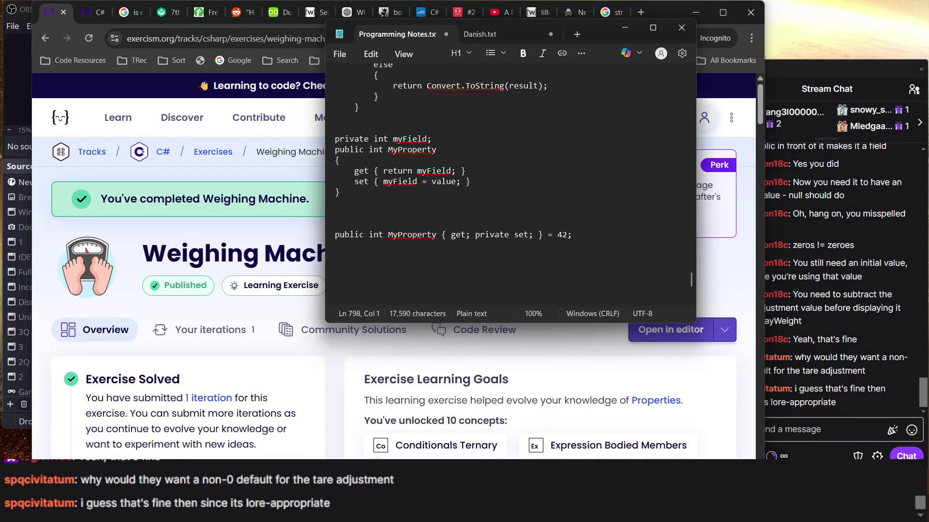
pyautogui.hotkey('ctrl', 'v')
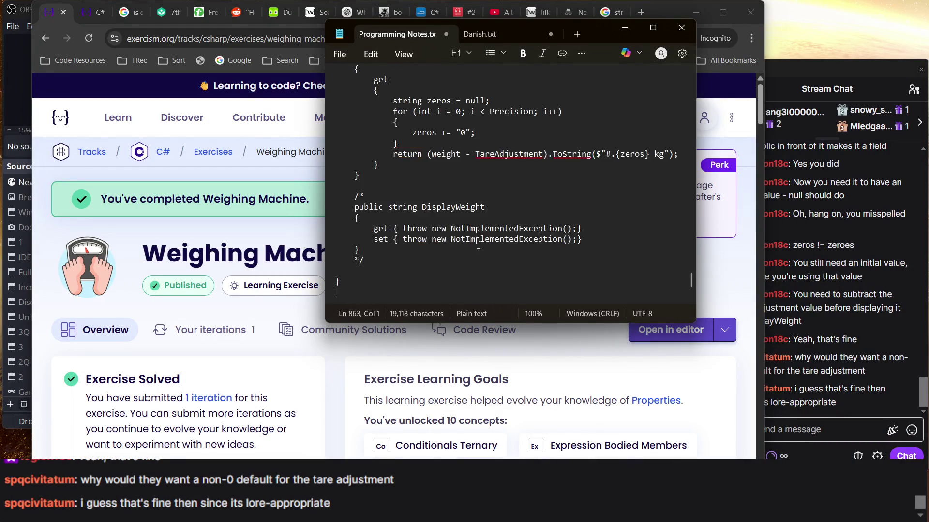
# Step: Delete the stray empty line in the notes and save Programming Notes.txt
pyautogui.scroll(12, 463, 249)
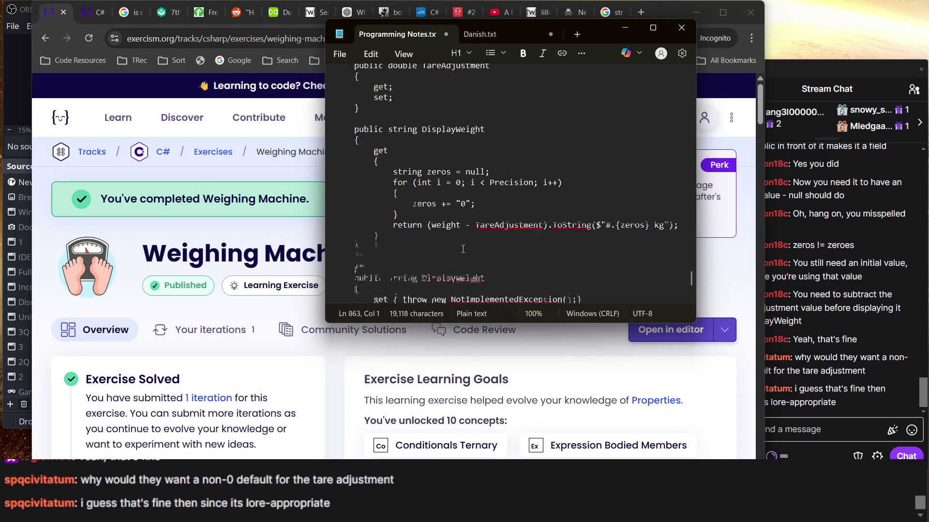
pyautogui.scroll(5, 463, 249)
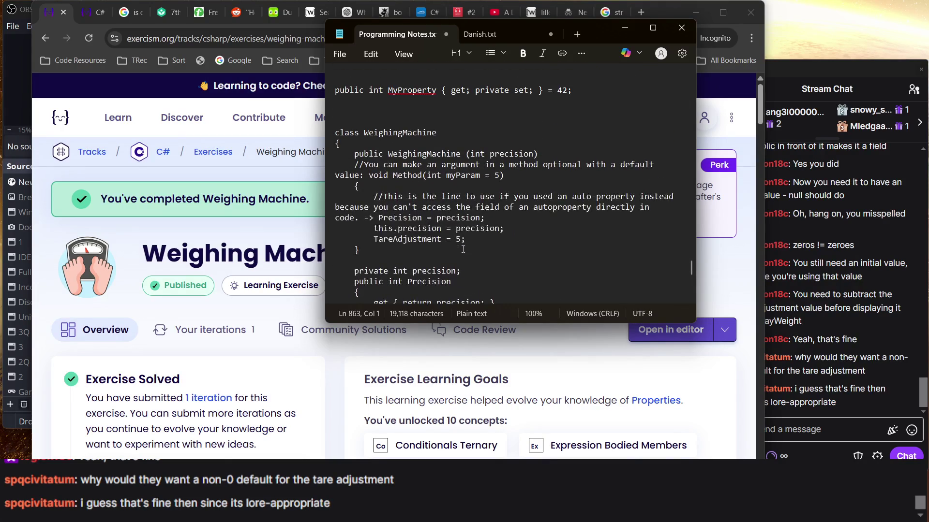
pyautogui.click(396, 184)
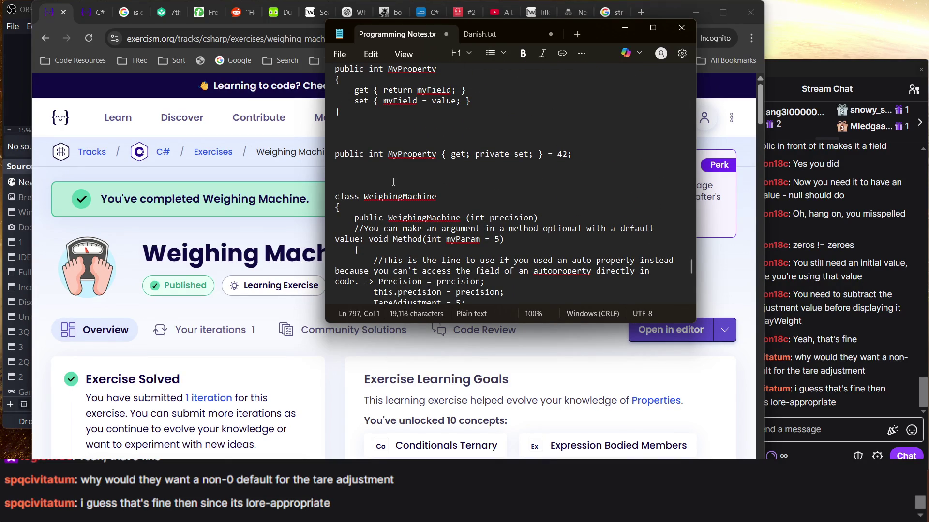
pyautogui.press('BackSpace')
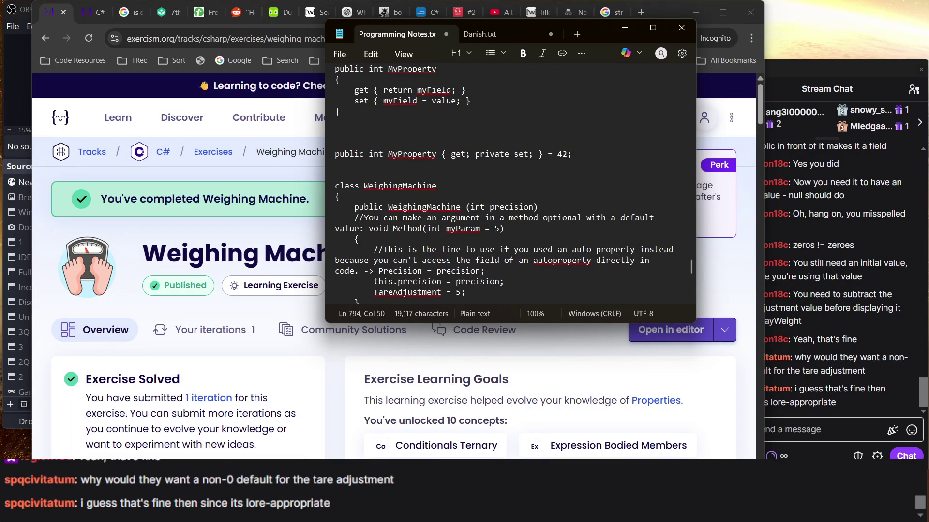
pyautogui.hotkey('ctrl', 's')
pyautogui.scroll(-15, 451, 217)
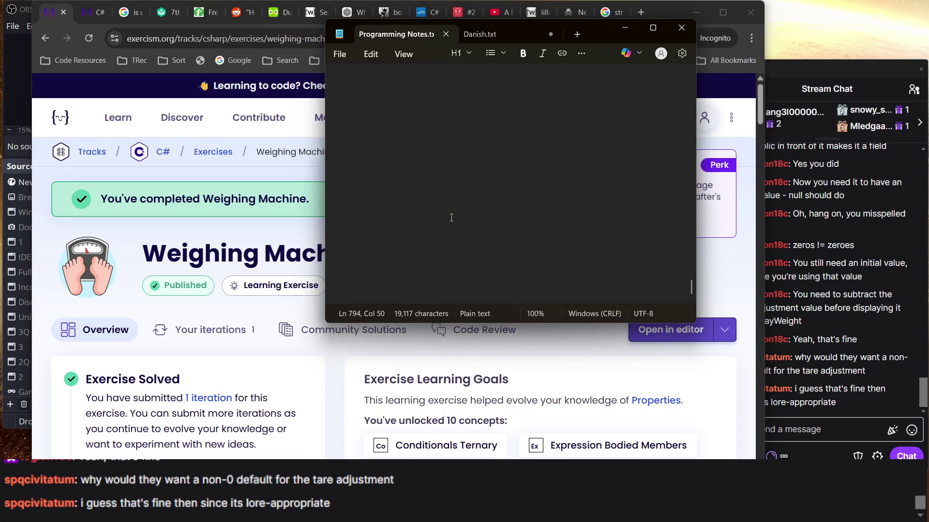
pyautogui.click(452, 218)
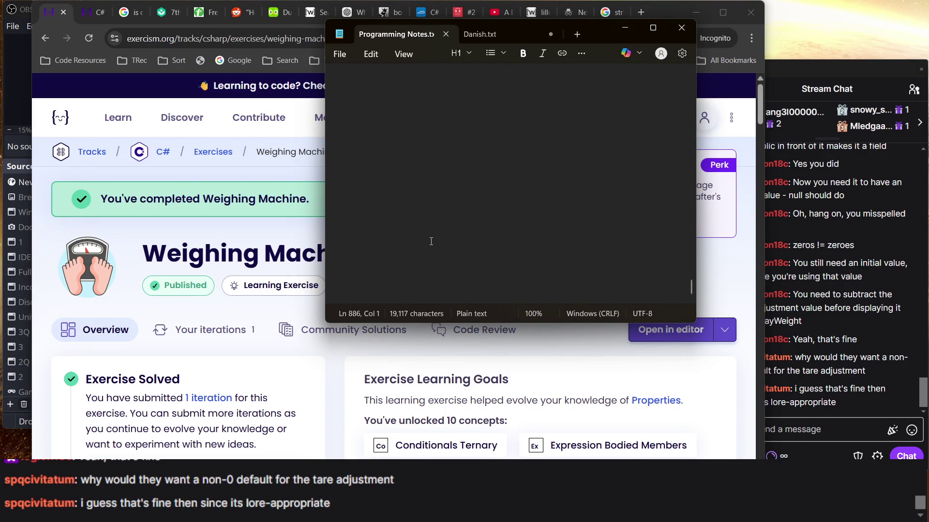
pyautogui.scroll(5, 431, 242)
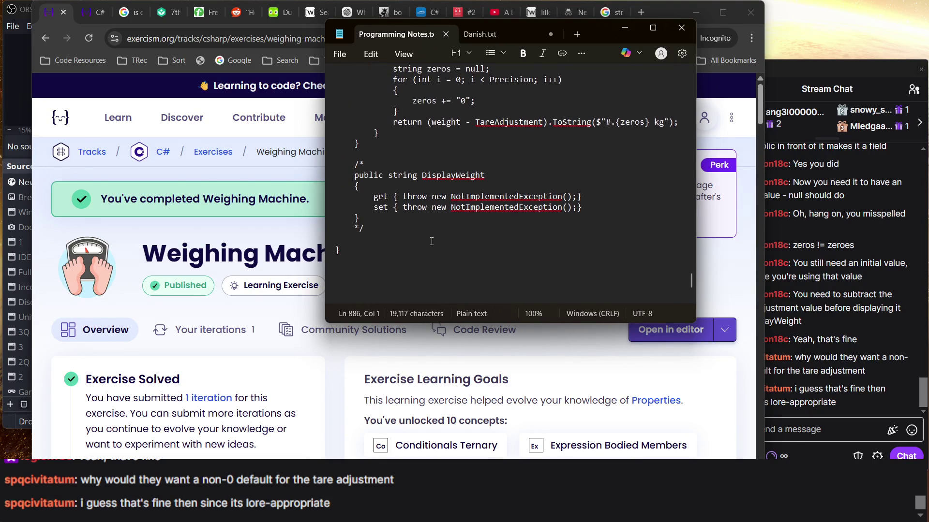
pyautogui.click(284, 304)
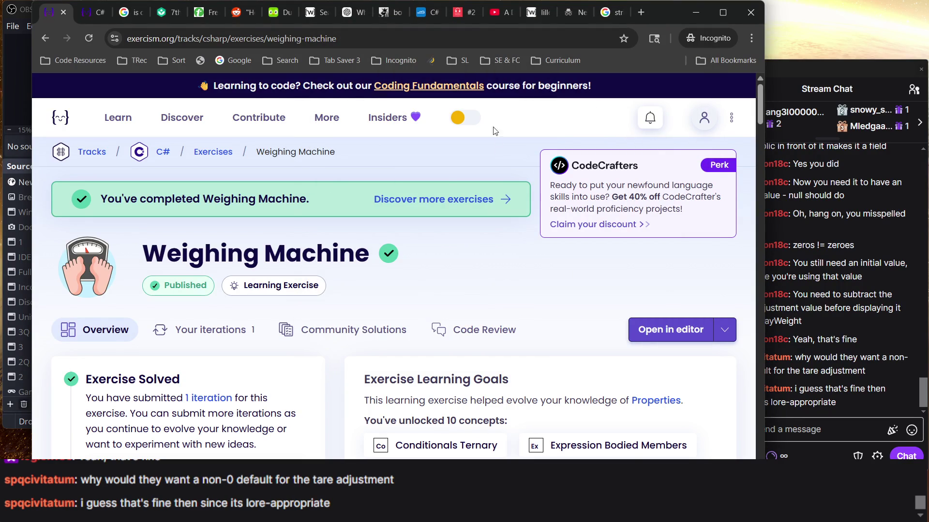
# Step: Show Duolingo's Section 2, Unit 22 'Plan an outing' page, then switch to OBS
pyautogui.moveTo(155, 125)
pyautogui.click(274, 18)
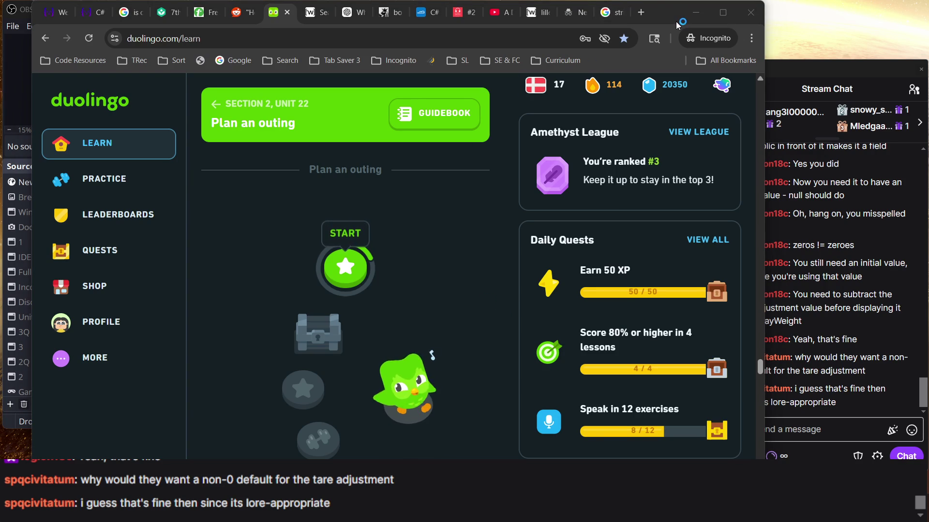
pyautogui.moveTo(672, 20)
pyautogui.mouseDown()
pyautogui.moveTo(681, 102)
pyautogui.moveTo(666, 43)
pyautogui.mouseUp()
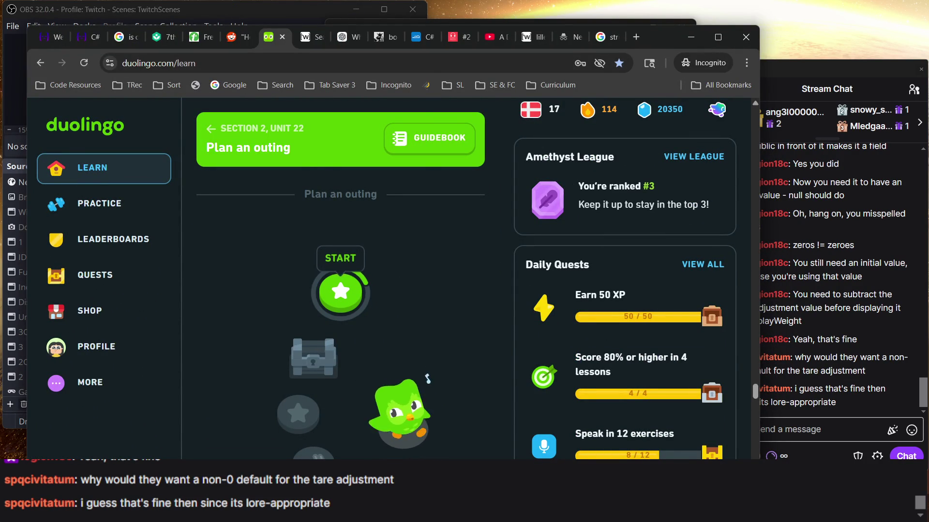
pyautogui.hotkey('alt', 'Tab')
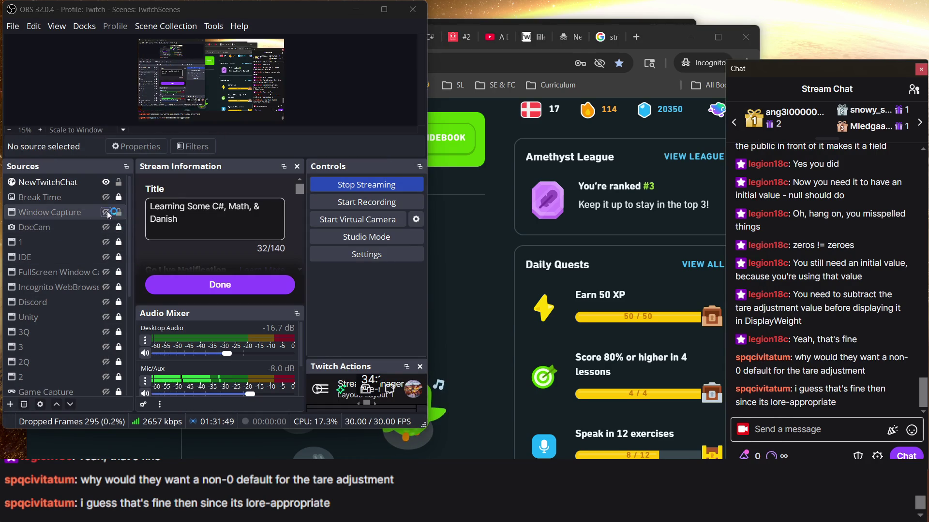
# Step: Flash the Break Time screen on stream, then bring Anki forward and sync the collection
pyautogui.click(106, 197)
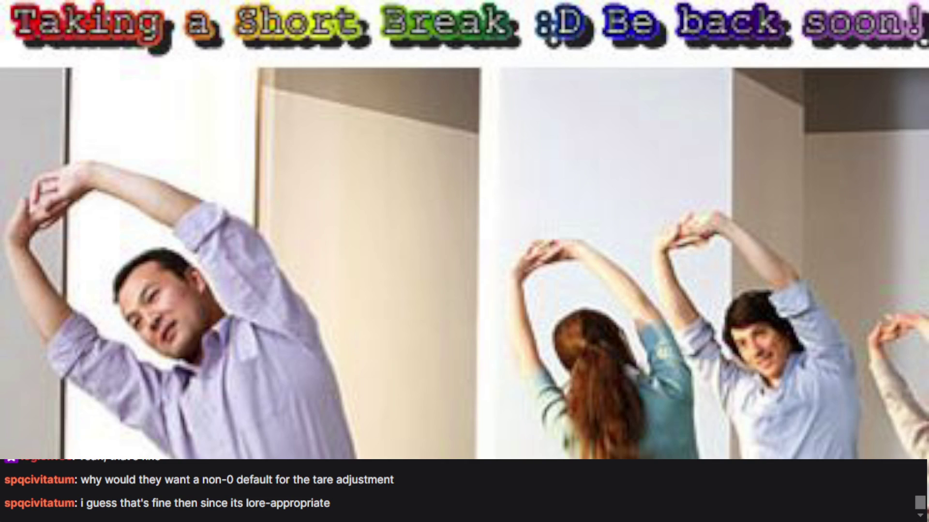
pyautogui.click(105, 196)
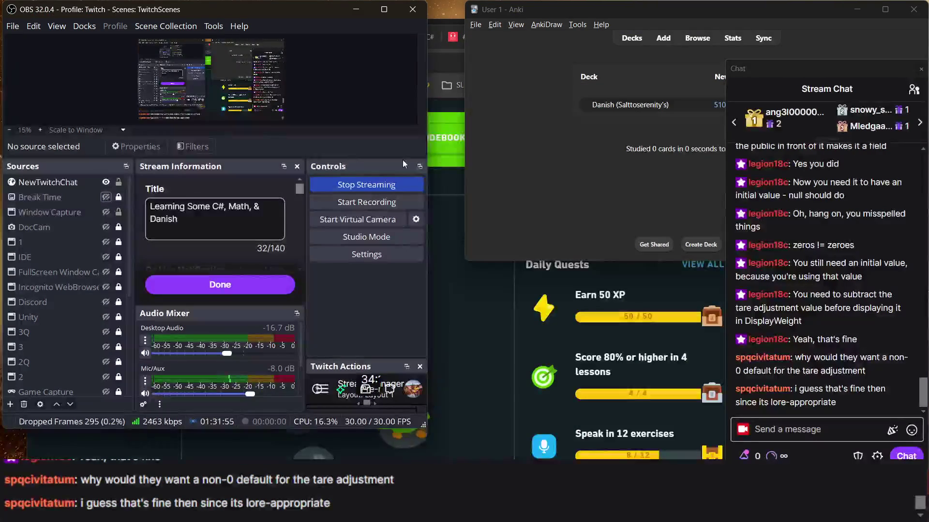
pyautogui.click(495, 153)
pyautogui.click(483, 336)
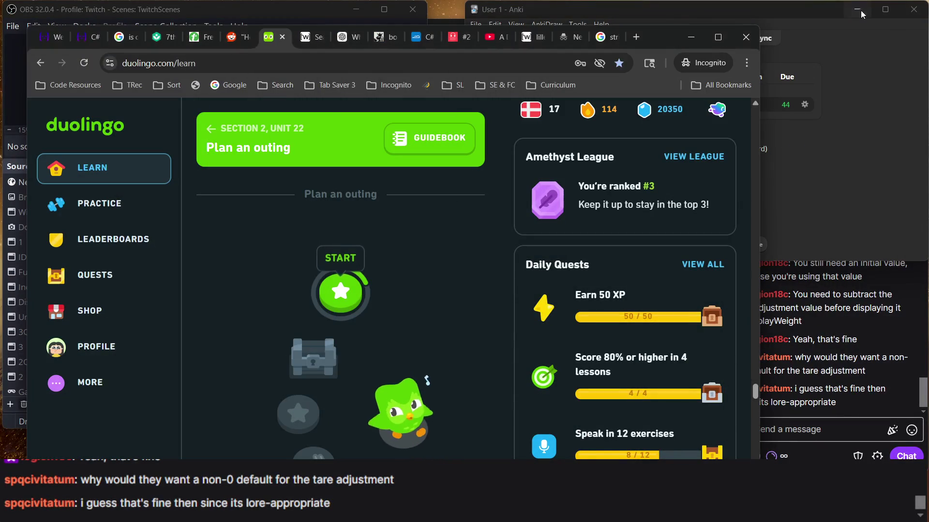
pyautogui.hotkey('alt', 'Tab')
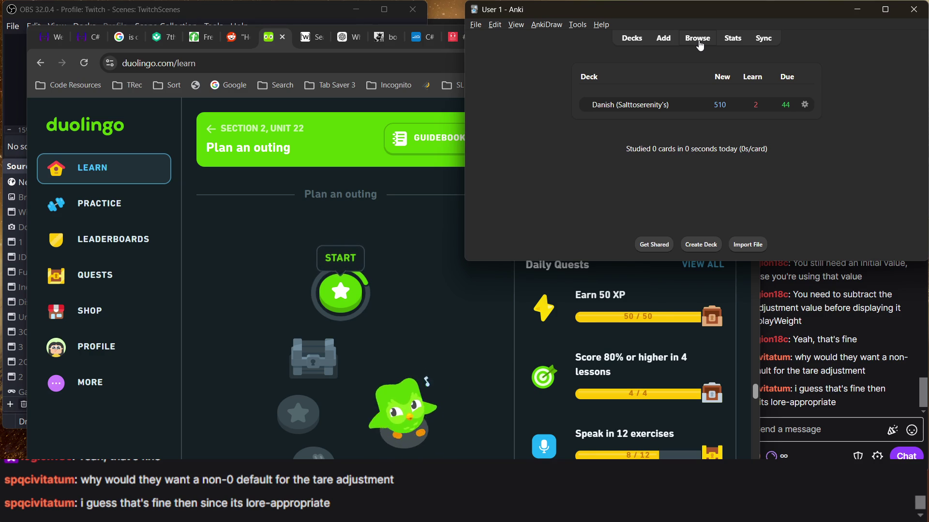
pyautogui.click(761, 37)
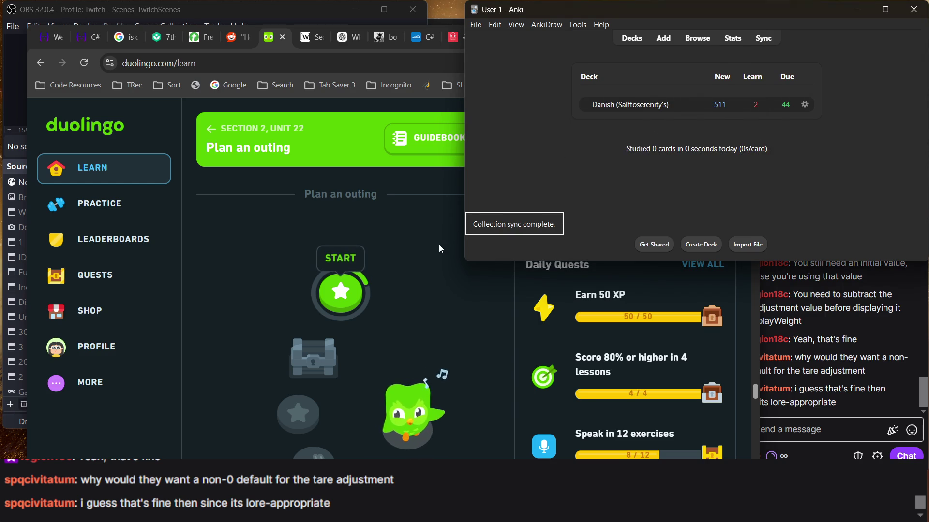
# Step: Place Anki beside Duolingo and open the Add note window at the top right
pyautogui.click(423, 234)
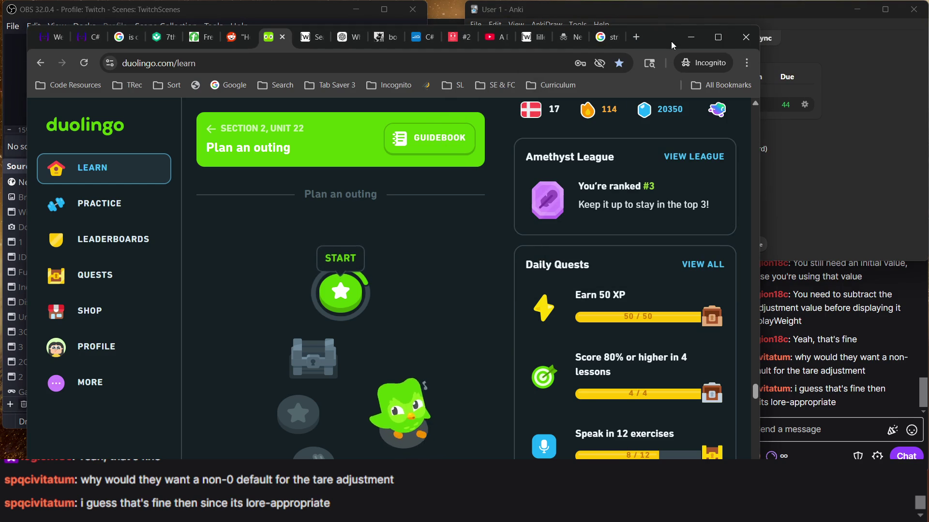
pyautogui.moveTo(660, 41)
pyautogui.mouseDown()
pyautogui.moveTo(391, 42)
pyautogui.moveTo(450, 27)
pyautogui.mouseUp()
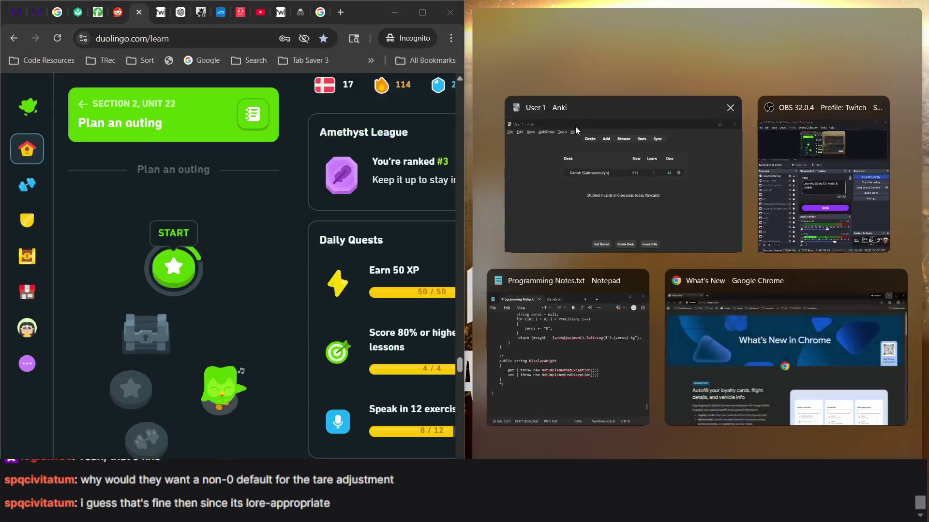
pyautogui.click(561, 138)
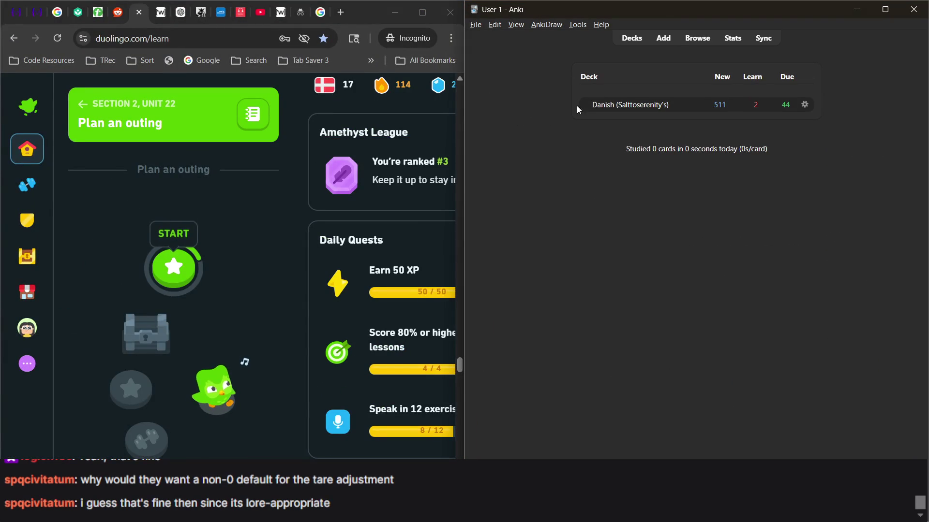
pyautogui.click(665, 40)
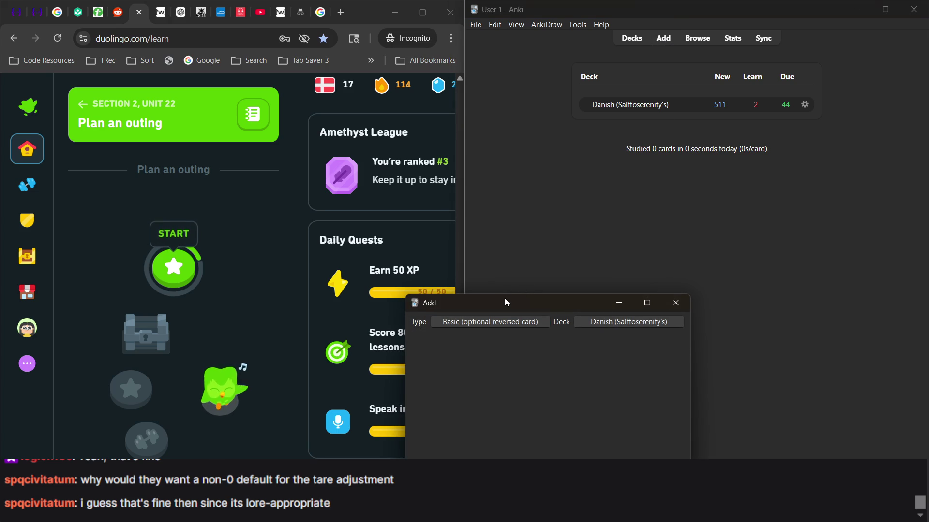
pyautogui.moveTo(505, 299)
pyautogui.mouseDown()
pyautogui.moveTo(549, 184)
pyautogui.moveTo(536, 32)
pyautogui.moveTo(491, 30)
pyautogui.moveTo(503, 51)
pyautogui.moveTo(549, 35)
pyautogui.moveTo(544, 56)
pyautogui.moveTo(550, 34)
pyautogui.mouseUp()
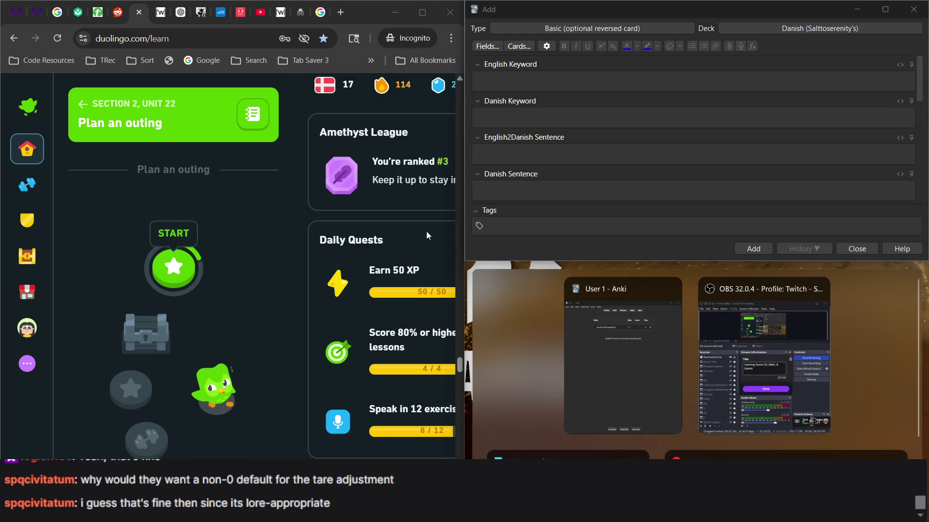
pyautogui.click(634, 319)
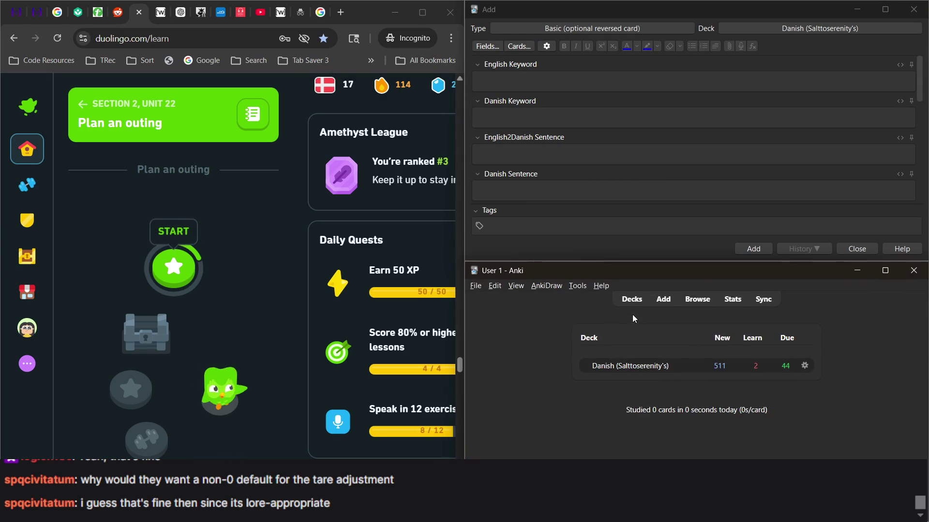
# Step: Open the Browse window listing 557 notes and select the Plan an outing lesson
pyautogui.click(702, 300)
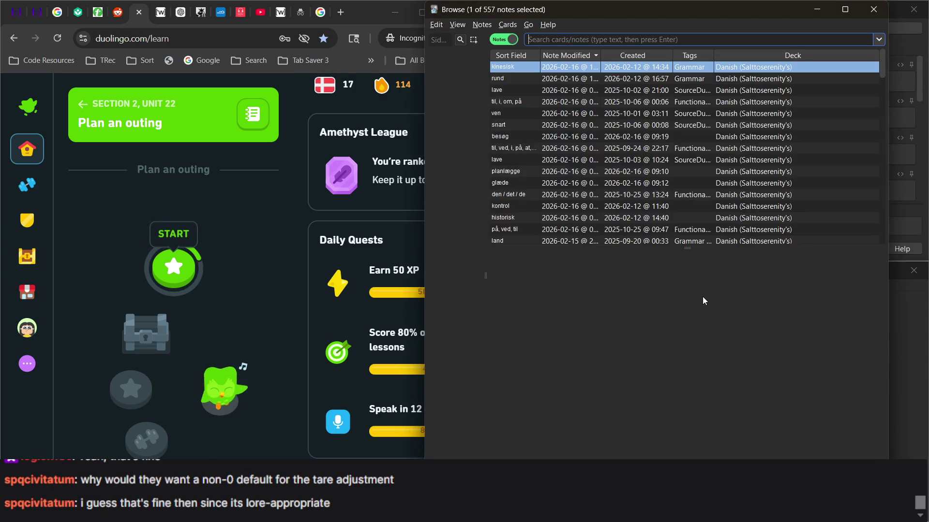
pyautogui.moveTo(559, 8)
pyautogui.mouseDown()
pyautogui.moveTo(462, 124)
pyautogui.moveTo(461, 14)
pyautogui.moveTo(461, 32)
pyautogui.moveTo(550, 58)
pyautogui.mouseUp()
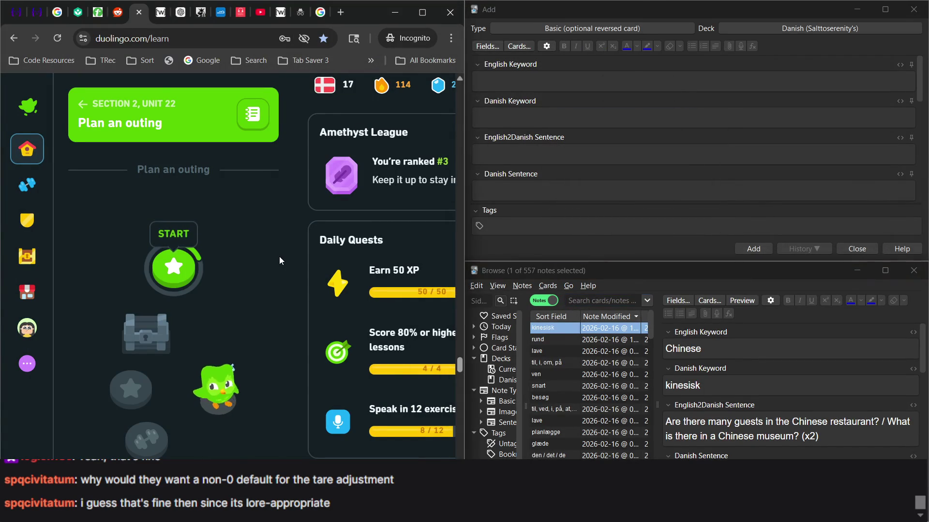
pyautogui.click(188, 267)
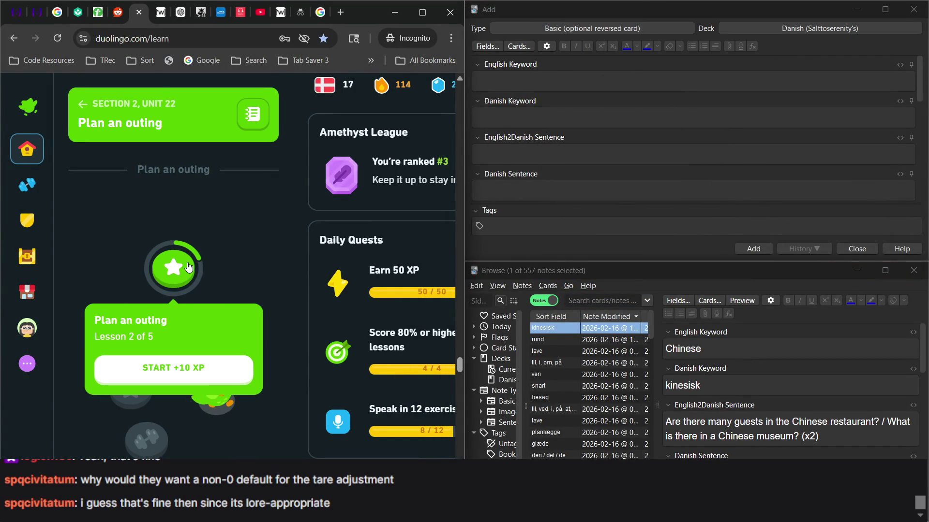
# Step: Start the Plan an outing lesson and build the answer 'That is a good plan'
pyautogui.click(189, 369)
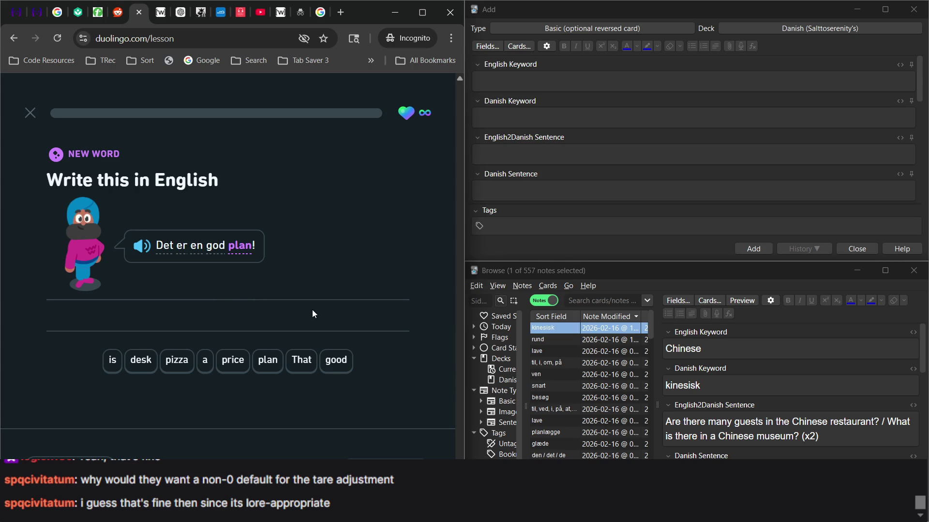
pyautogui.write('That is a')
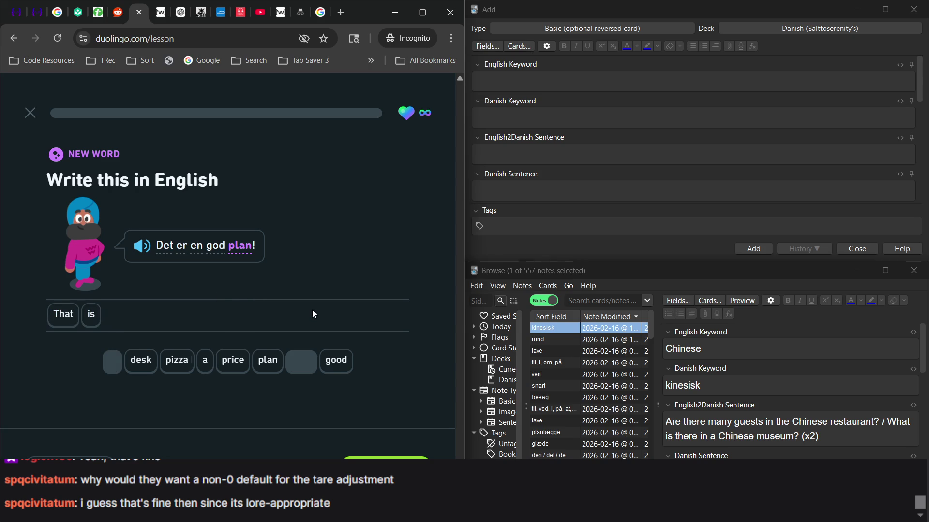
pyautogui.click(328, 366)
pyautogui.click(269, 362)
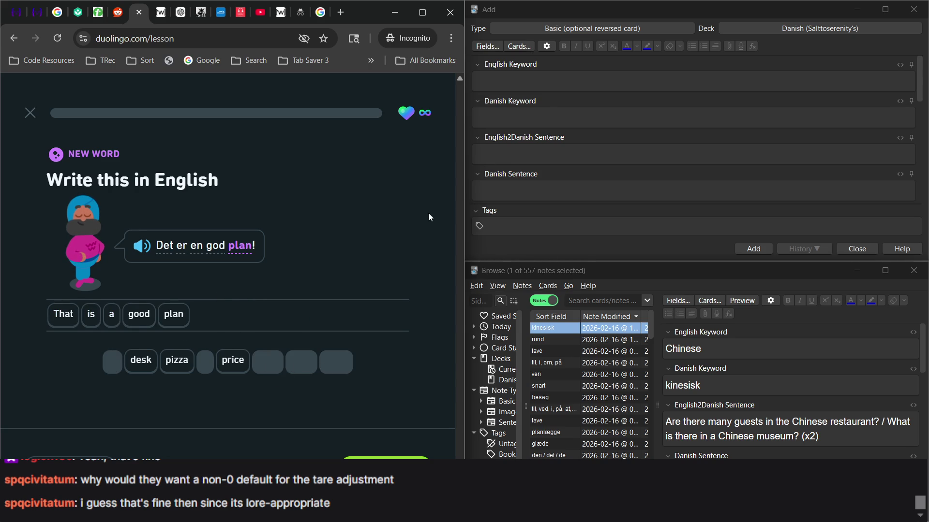
# Step: Add an Anki note: keywords plan / plan, sentences 'That is a good plan.' / 'Det er en god plan.'
pyautogui.click(544, 81)
pyautogui.click(544, 81)
pyautogui.write('plan')
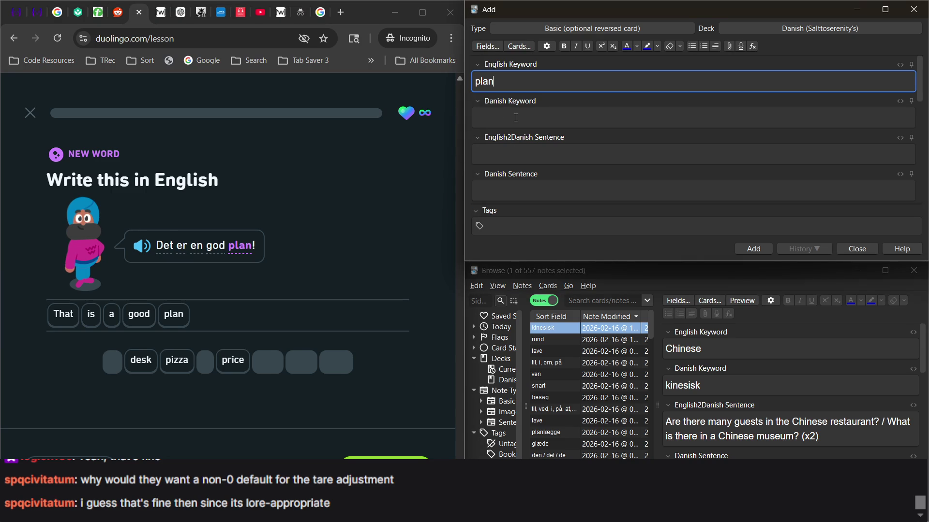
pyautogui.click(516, 117)
pyautogui.write('plan')
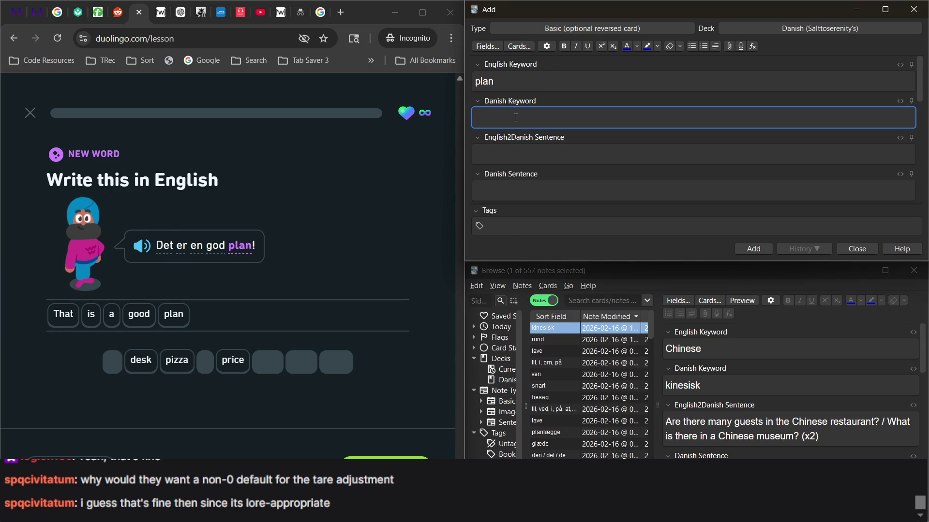
pyautogui.hotkey('alt', 'Tab')
pyautogui.click(515, 155)
pyautogui.write('That is a good plan')
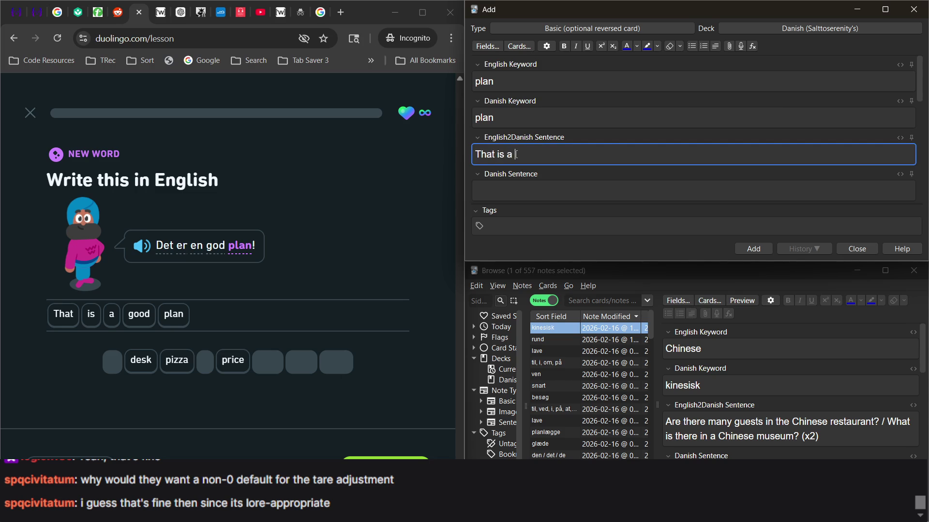
pyautogui.write('.')
pyautogui.press('Tab')
pyautogui.write('D')
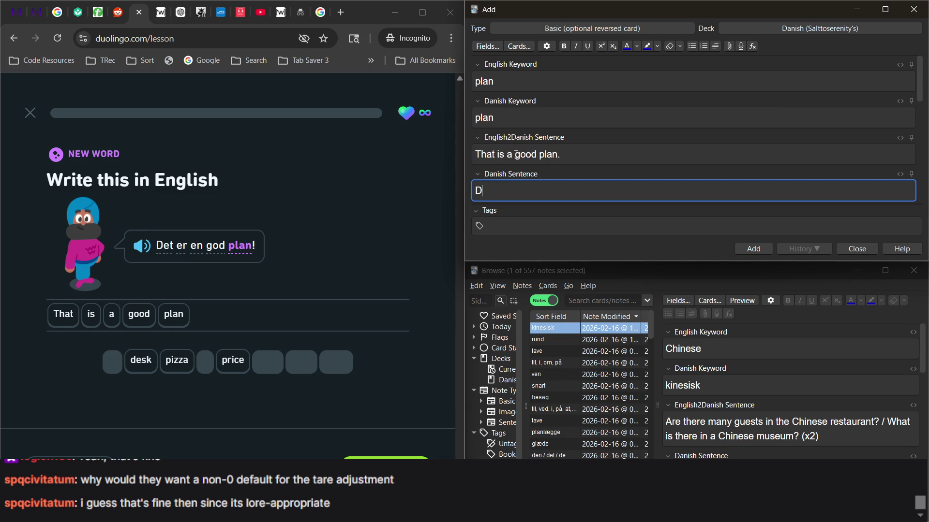
pyautogui.write('et er en god plan')
pyautogui.write('.')
pyautogui.scroll(-1, 684, 190)
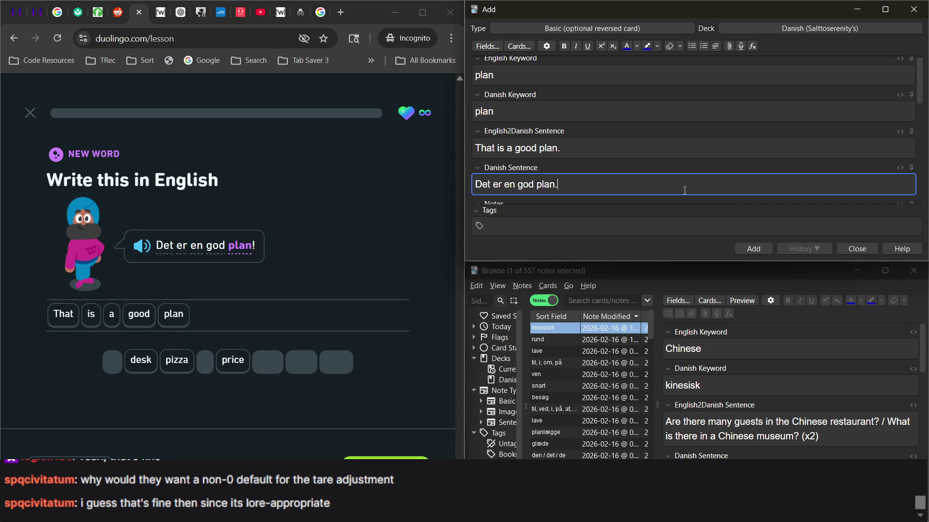
pyautogui.click(751, 250)
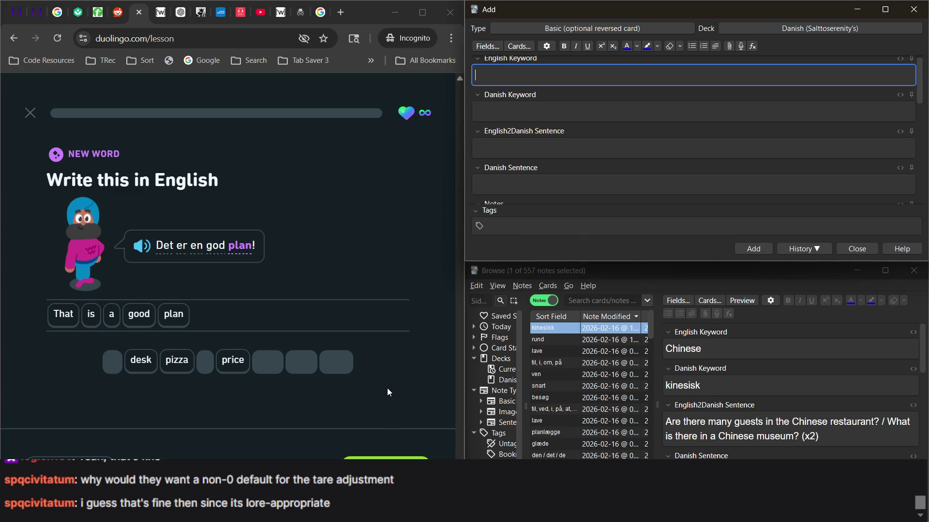
# Step: Check the plan answer and place Will in the 'Lægger du en plan?' exercise
pyautogui.click(385, 468)
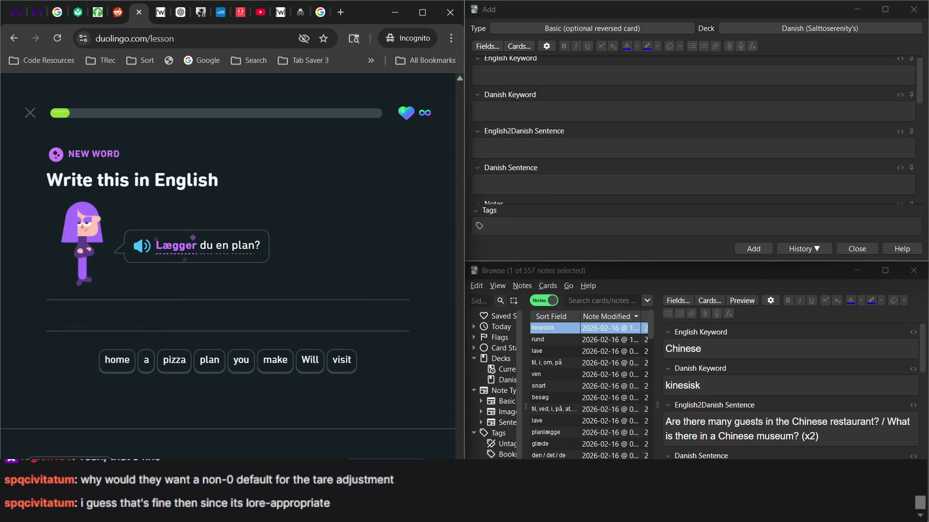
pyautogui.click(323, 369)
pyautogui.moveTo(180, 254)
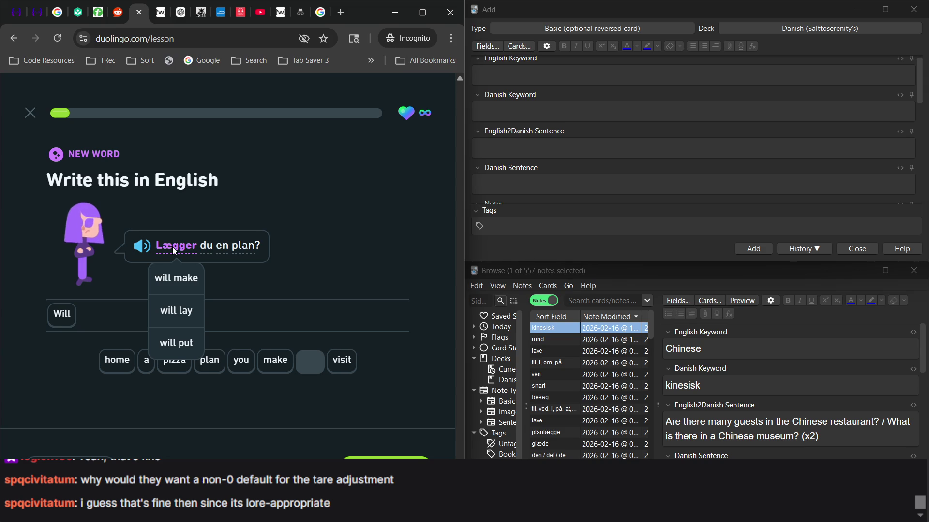
# Step: Enter 'to lay' as the new Anki note's English keyword
pyautogui.click(518, 78)
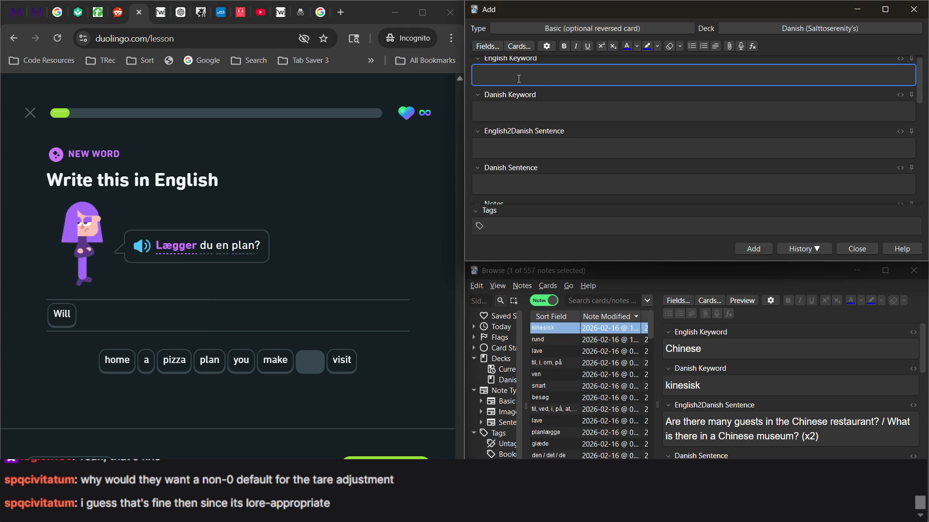
pyautogui.write('to lay')
pyautogui.click(356, 198)
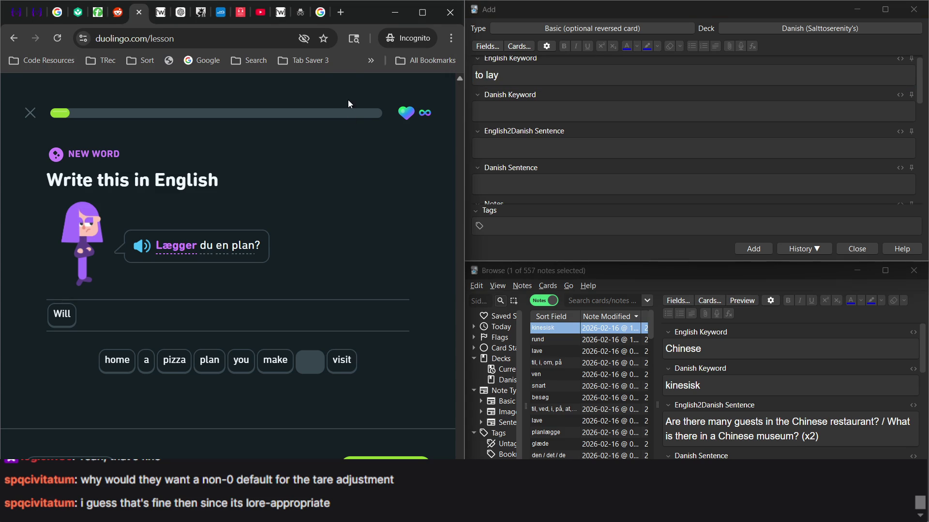
# Step: Look up lægge on Wiktionary and expand its conjugation table
pyautogui.click(162, 15)
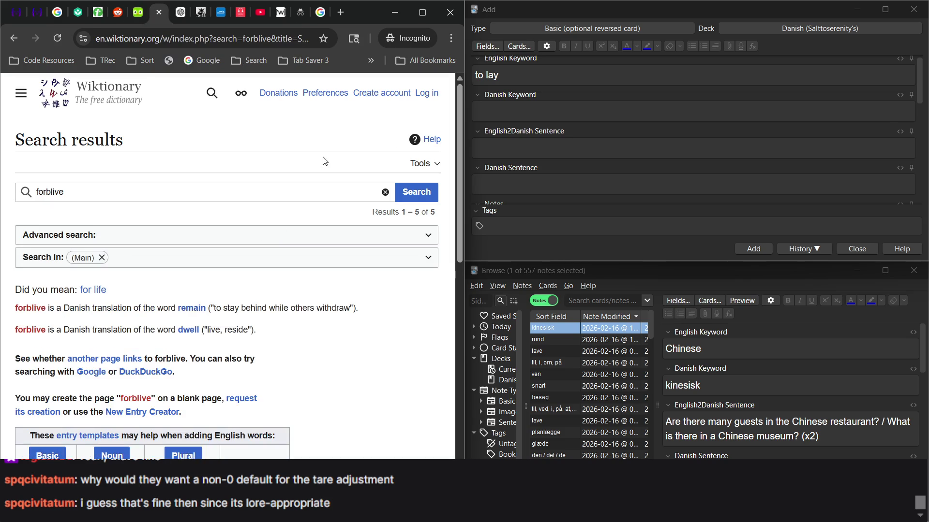
pyautogui.doubleClick(208, 190)
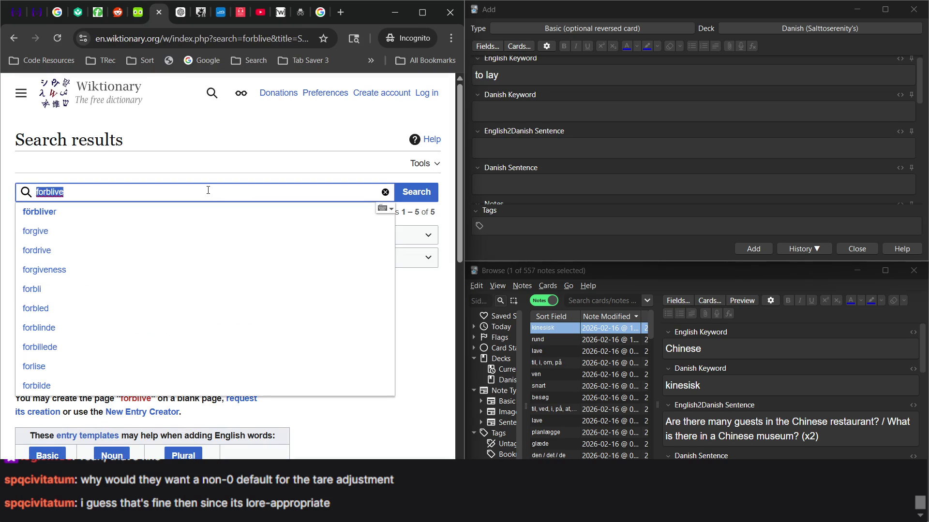
pyautogui.write('l')
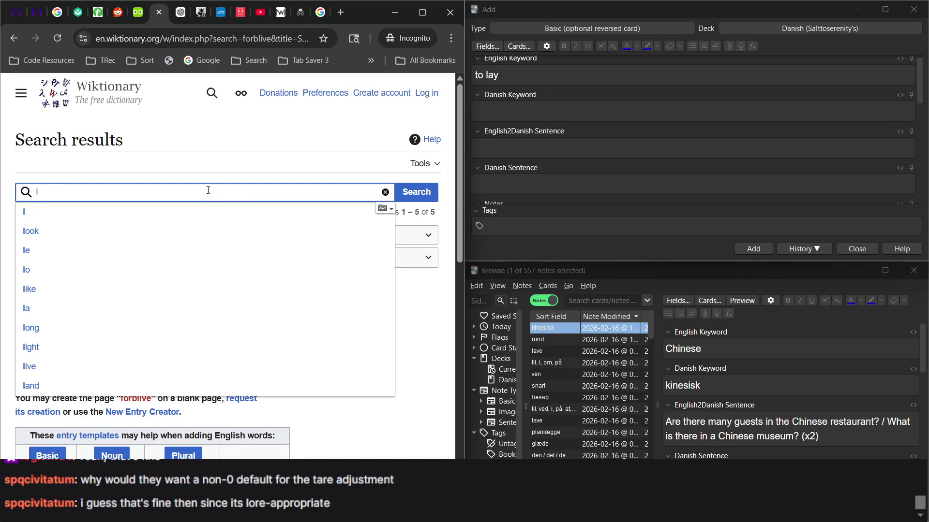
pyautogui.write('ø')
pyautogui.press('BackSpace')
pyautogui.write('ægge')
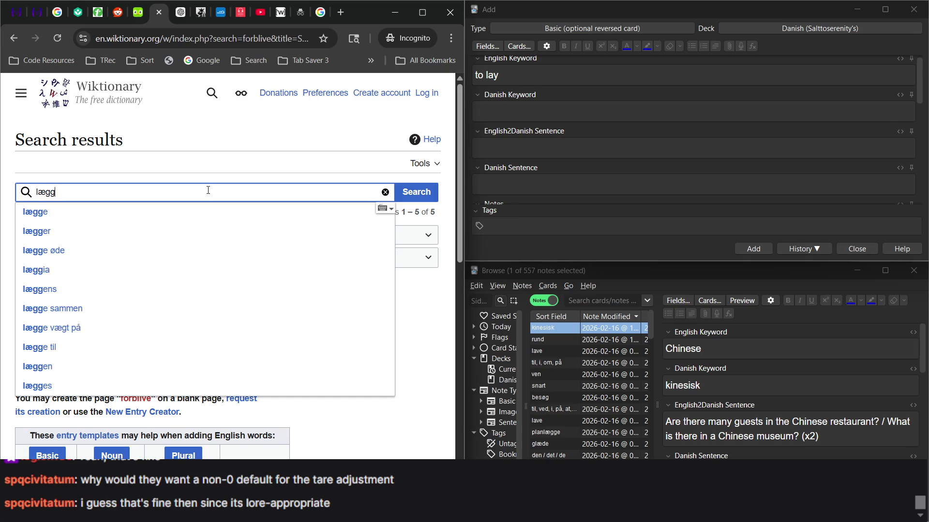
pyautogui.press('Return')
pyautogui.scroll(-1, 220, 232)
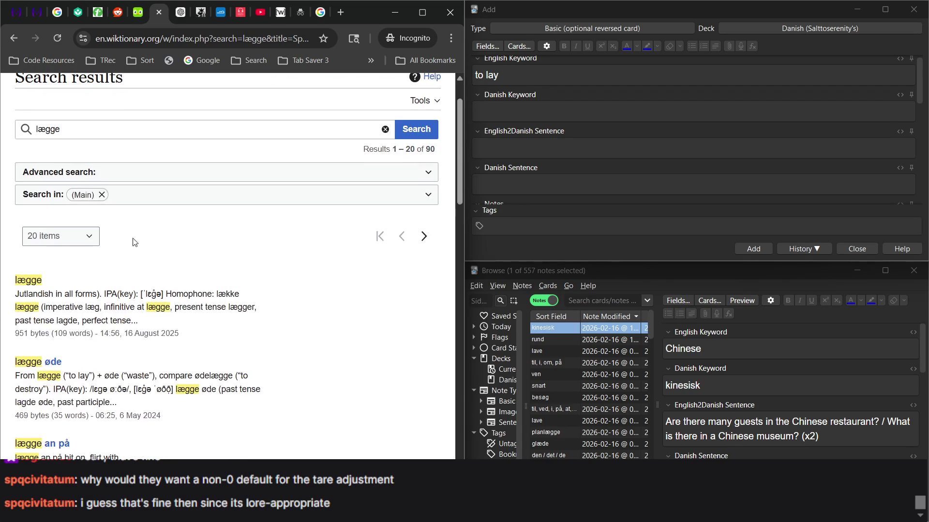
pyautogui.click(31, 280)
pyautogui.scroll(-5, 117, 284)
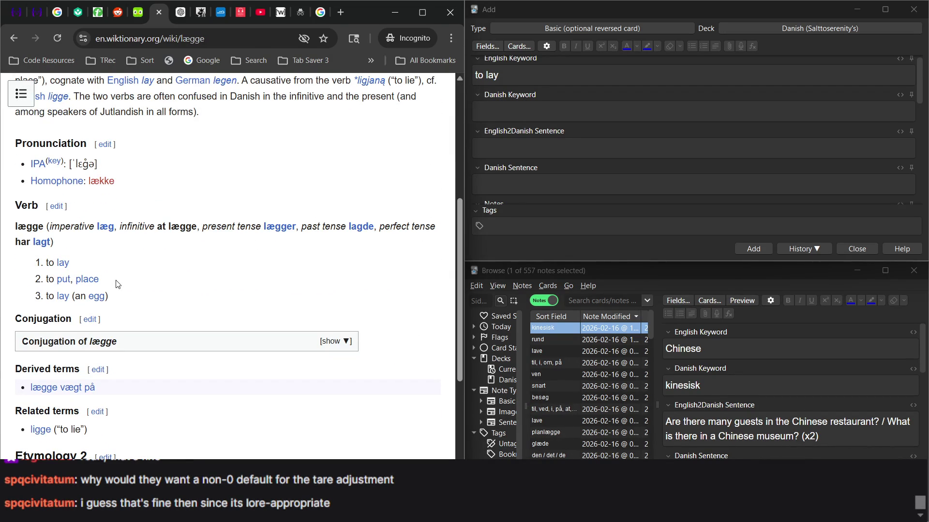
pyautogui.click(173, 355)
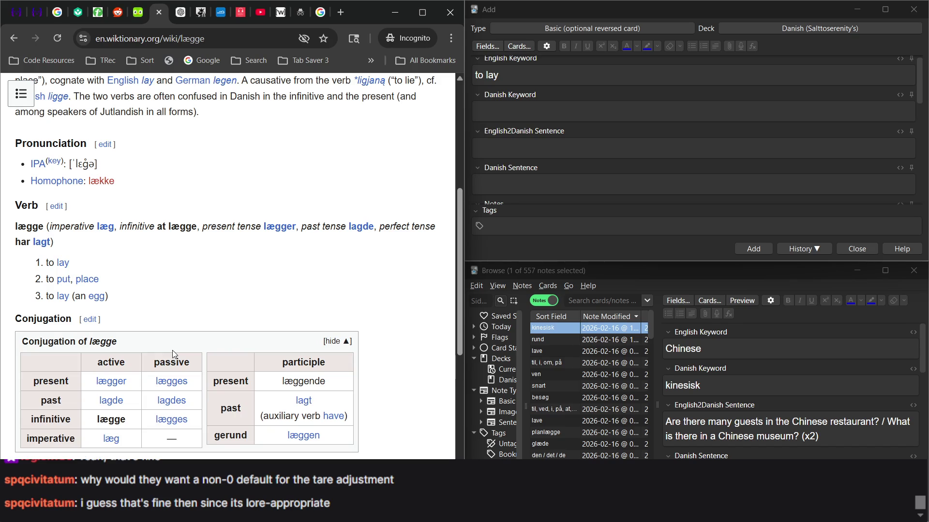
pyautogui.scroll(1, 187, 326)
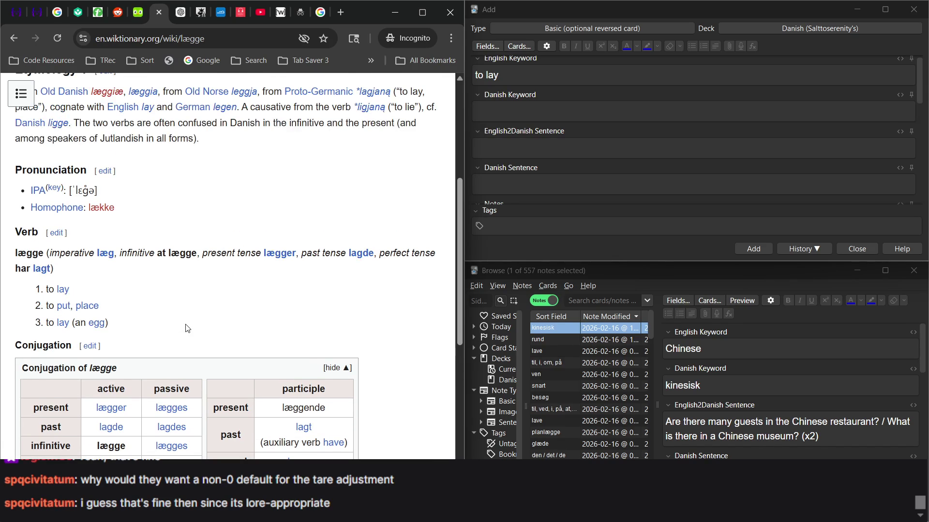
# Step: Enter 'lægge' as the Danish keyword in the Anki note
pyautogui.click(536, 118)
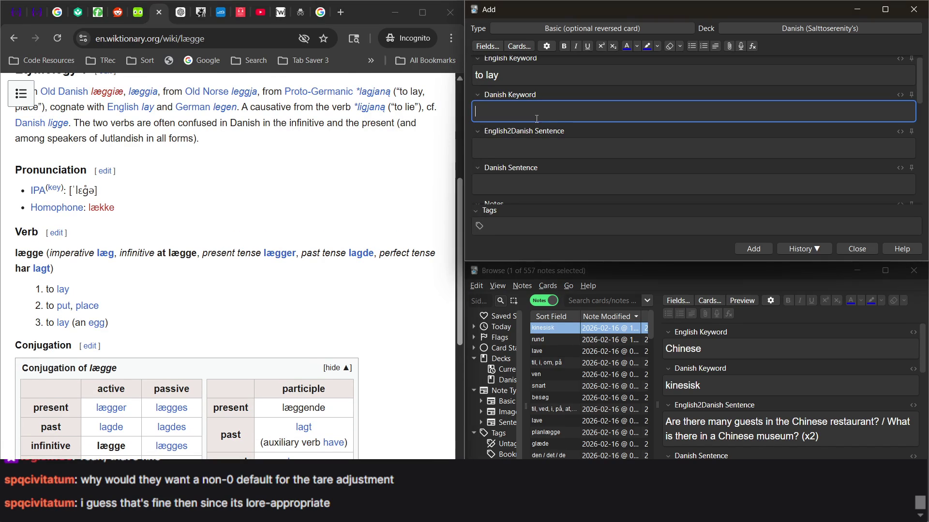
pyautogui.write('lægge')
pyautogui.click(138, 14)
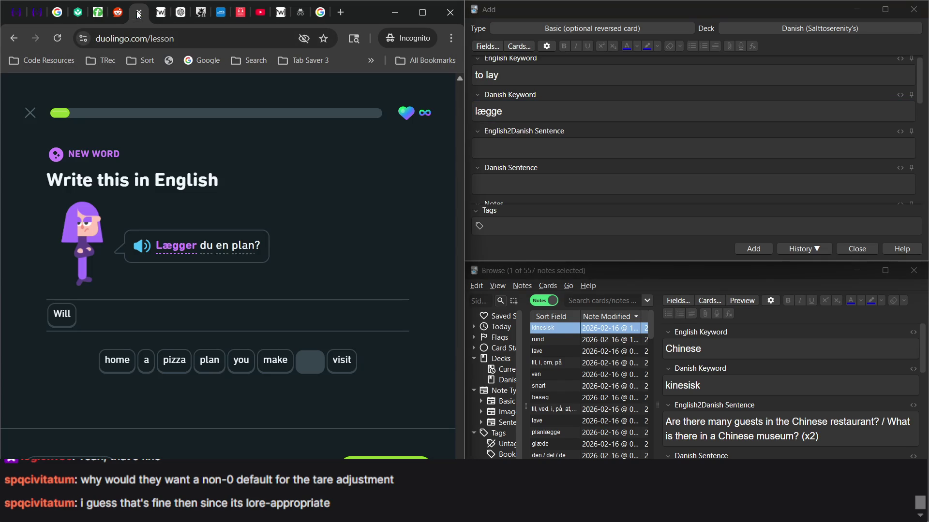
# Step: Type 'Will you make a plan' into the note's English Sentence field
pyautogui.click(518, 148)
pyautogui.write('Wuk')
pyautogui.press('BackSpace')
pyautogui.press('BackSpace')
pyautogui.write('ill')
pyautogui.write(' you ma')
pyautogui.write('j')
pyautogui.press('BackSpace')
pyautogui.press('BackSpace')
pyautogui.write('ke a p')
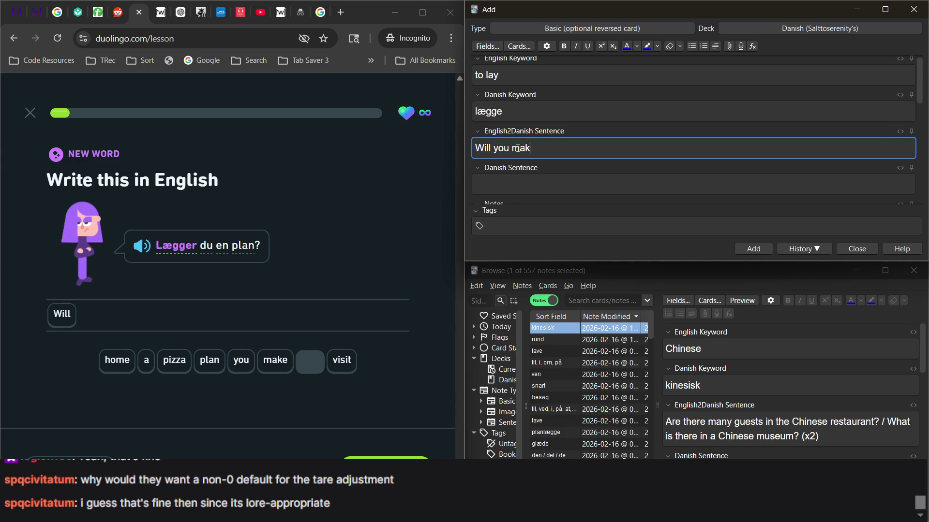
pyautogui.write('lan?')
# Step: Answer the Duolingo exercise with 'you make a plan' and check it
pyautogui.click(241, 360)
pyautogui.click(270, 362)
pyautogui.click(146, 360)
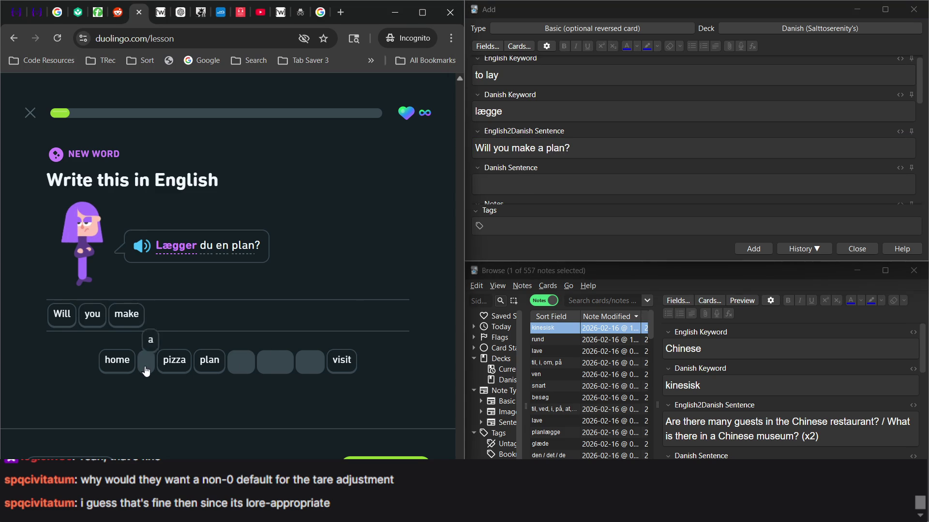
pyautogui.click(210, 360)
pyautogui.press('Return')
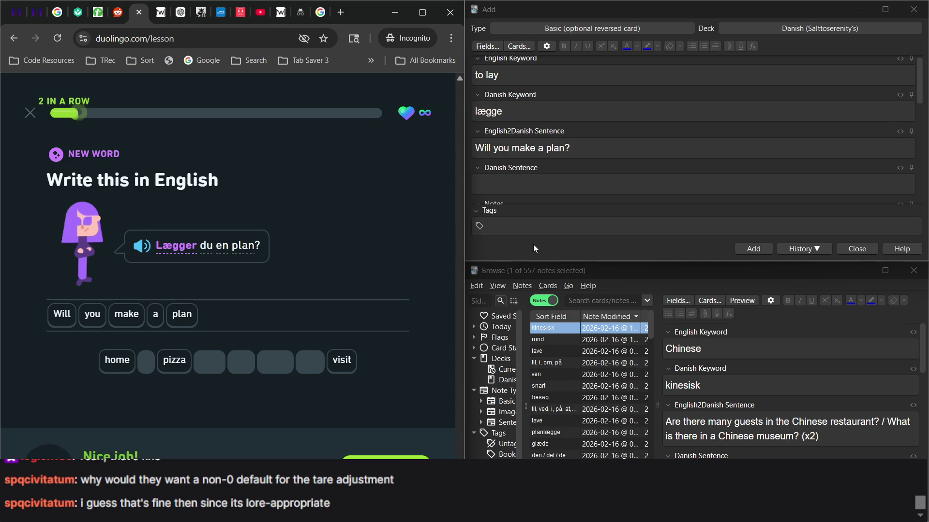
# Step: Fill the Danish sentence 'Lægger du en plan?' and add the to lay / lægge note
pyautogui.click(553, 181)
pyautogui.click(554, 181)
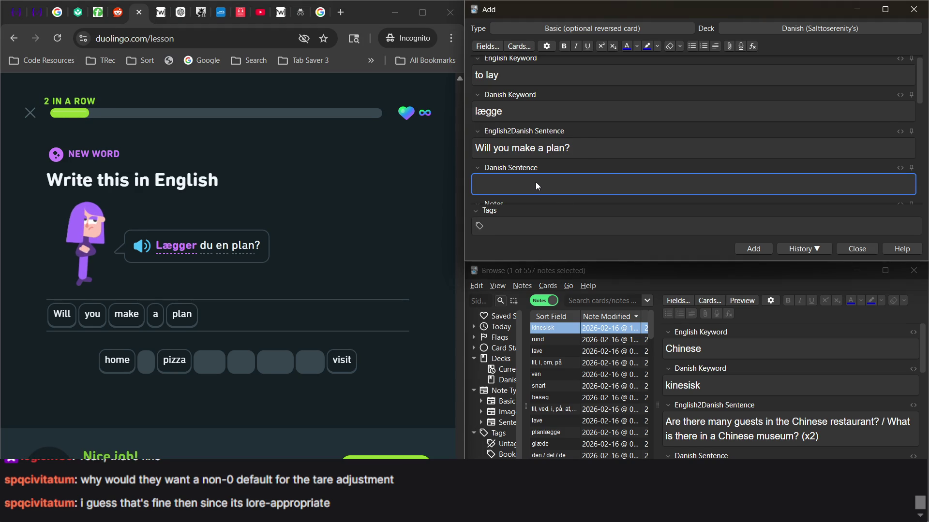
pyautogui.write('Læg')
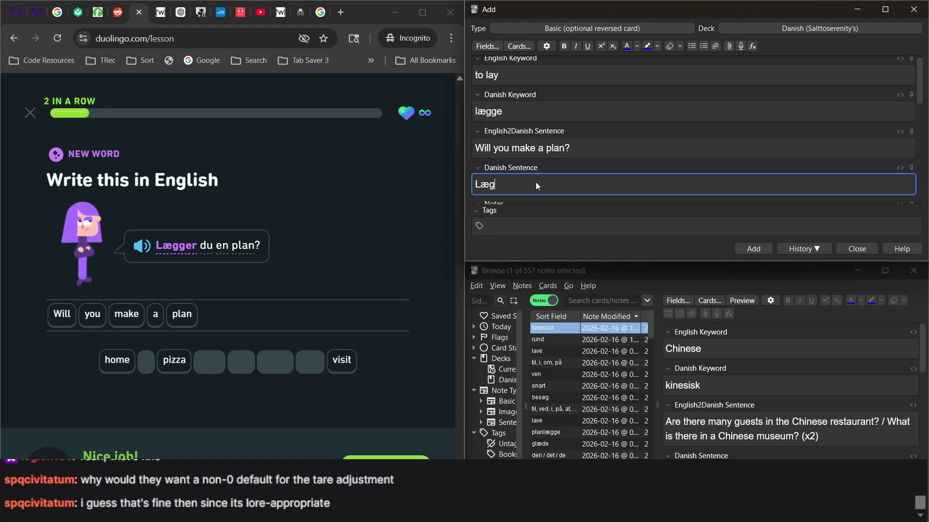
pyautogui.write('ger du ')
pyautogui.write('en plan?')
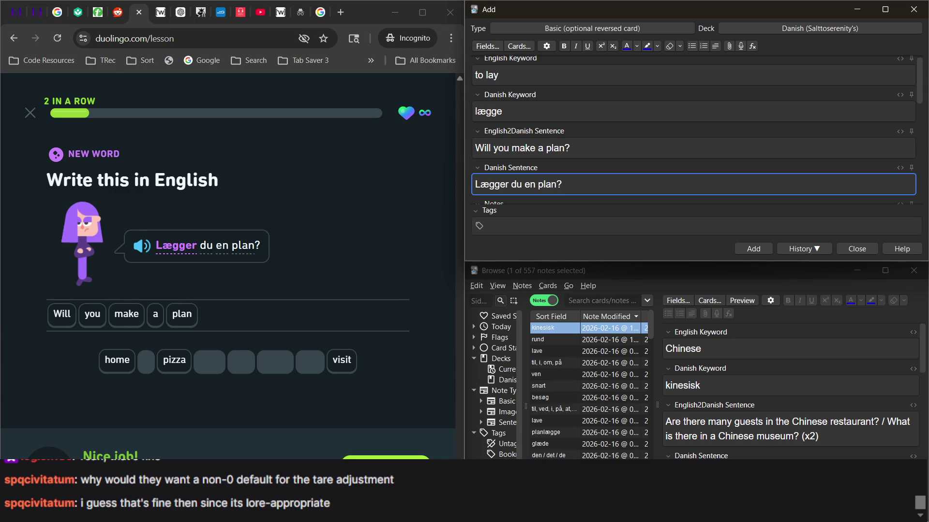
pyautogui.hotkey('alt', 'Tab')
pyautogui.press('Return')
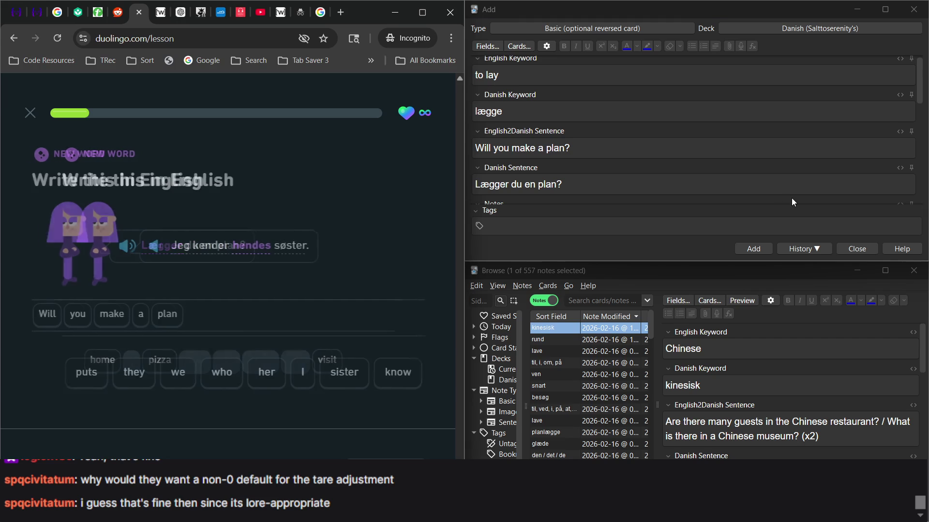
pyautogui.click(753, 252)
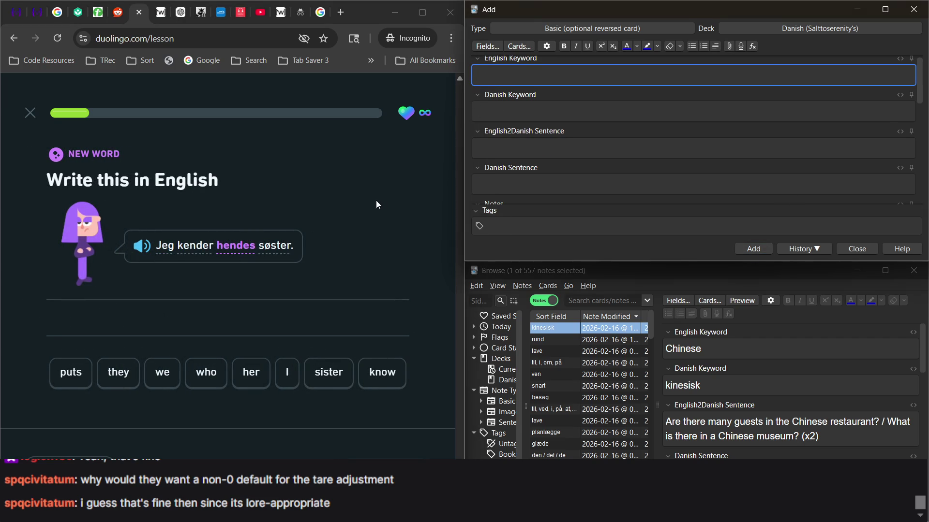
# Step: Enter 'her' as a new keyword and show the existing hende duplicate note
pyautogui.click(288, 370)
pyautogui.scroll(1, 503, 97)
pyautogui.click(504, 81)
pyautogui.write('her')
pyautogui.click(512, 118)
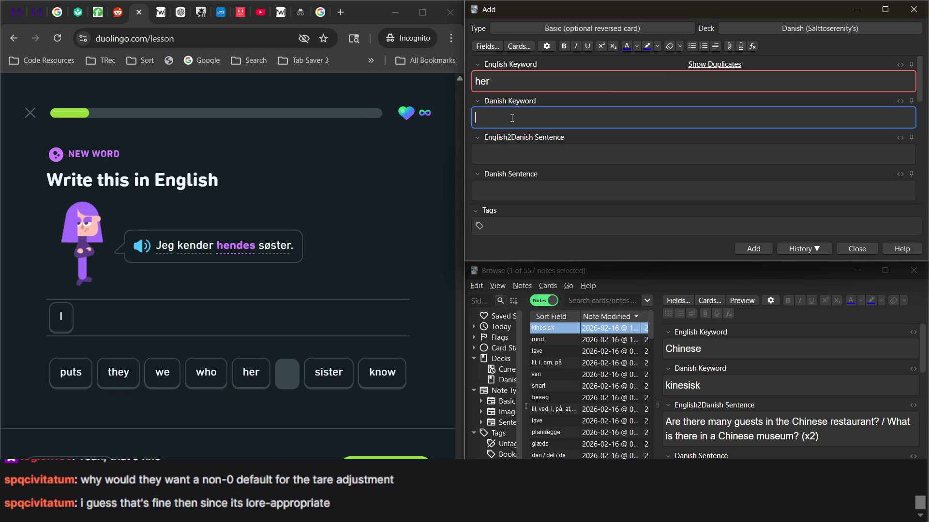
pyautogui.click(709, 66)
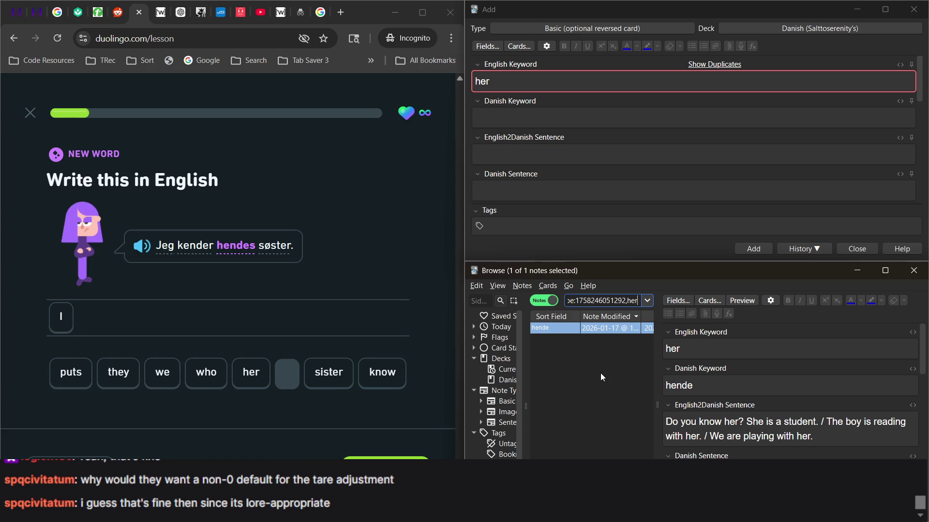
# Step: Append ', hendes' to the Danish keyword and '/ I know her sister.' to English sentences
pyautogui.click(701, 386)
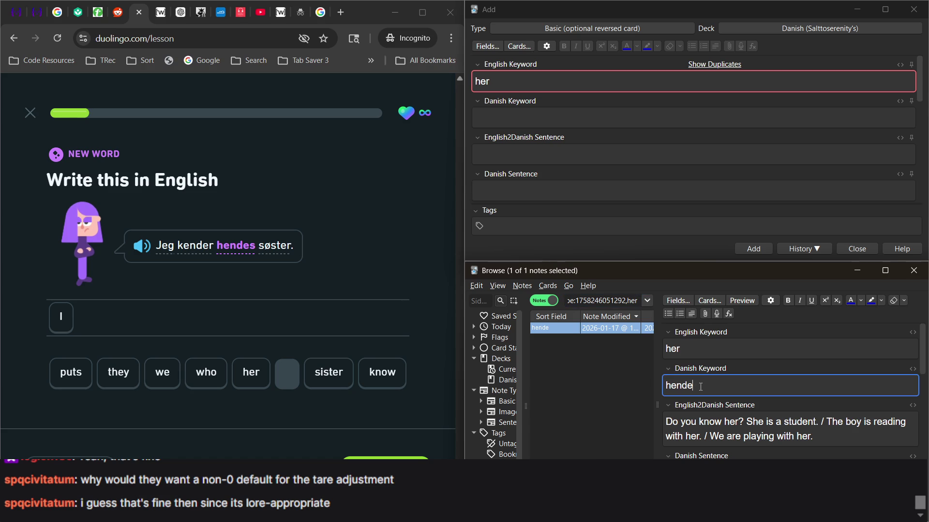
pyautogui.write(', hendes')
pyautogui.scroll(-1, 736, 393)
pyautogui.click(835, 424)
pyautogui.write('/ ')
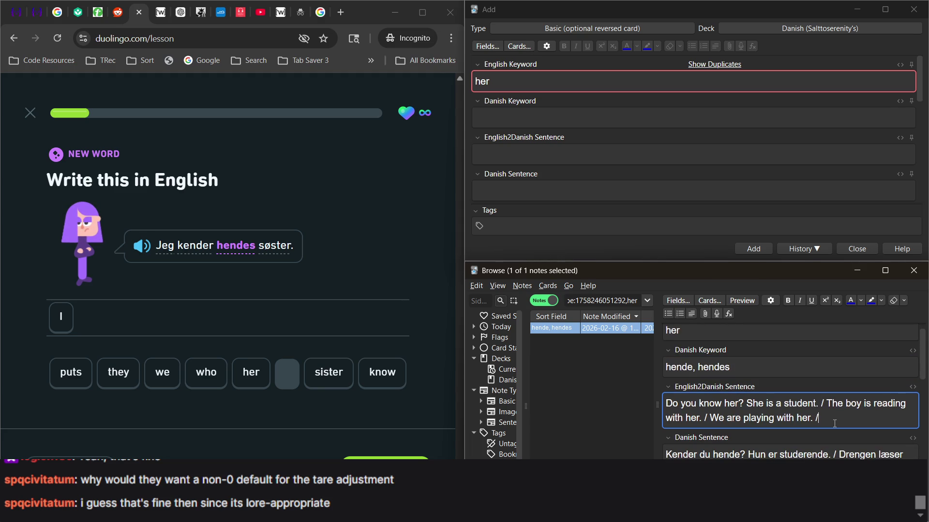
pyautogui.write('I know her s')
pyautogui.write('ister.')
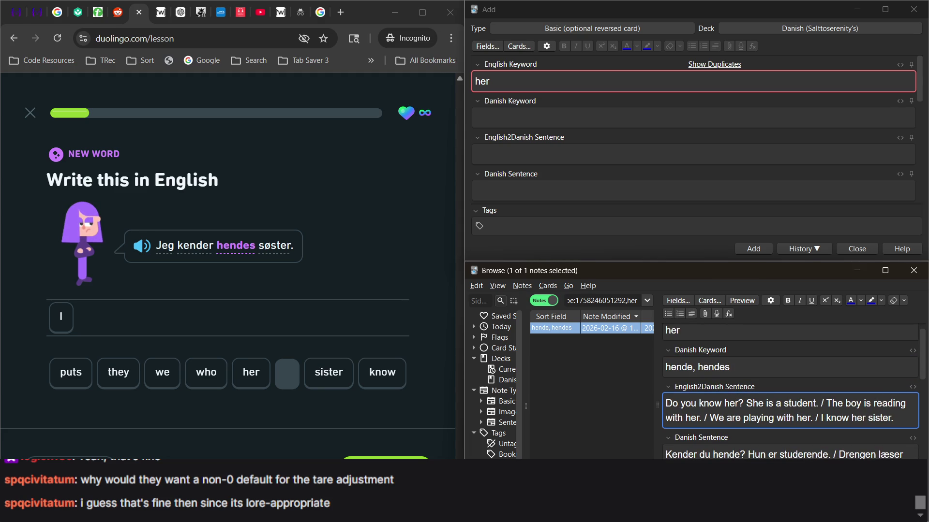
pyautogui.click(789, 455)
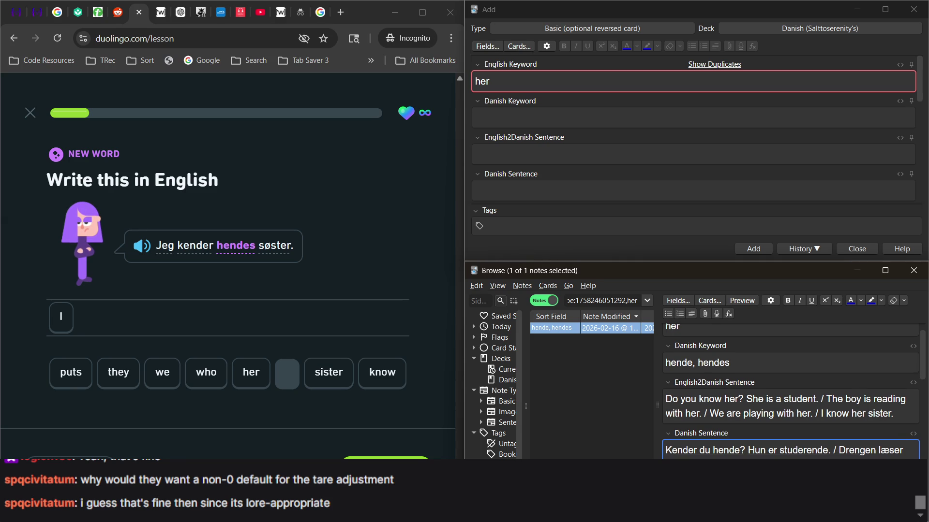
pyautogui.hotkey('ctrl', 'v')
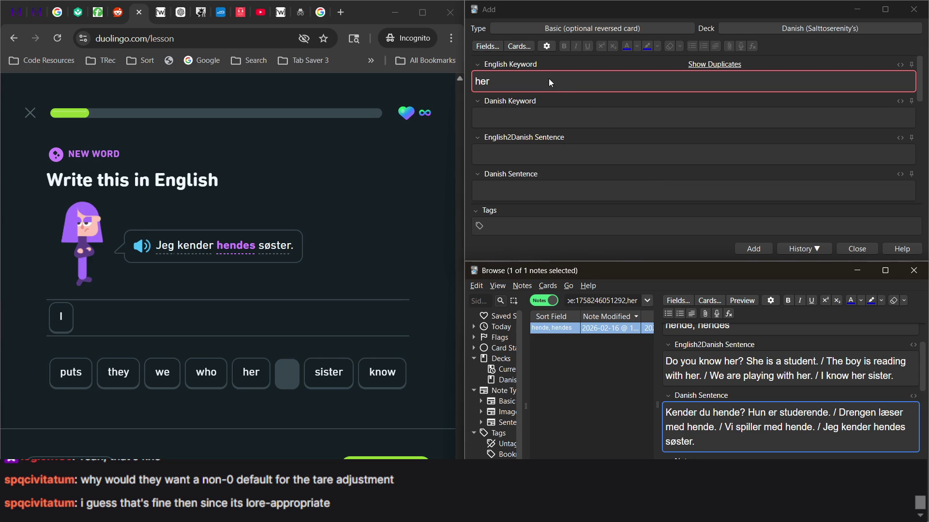
# Step: Complete the Duolingo answer 'I know her sister' and start the speaking exercise
pyautogui.click(288, 311)
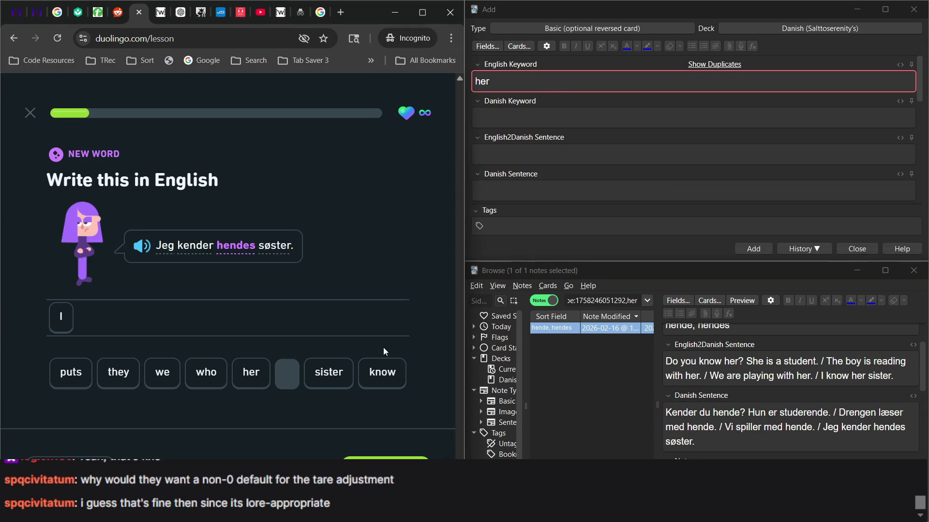
pyautogui.click(395, 377)
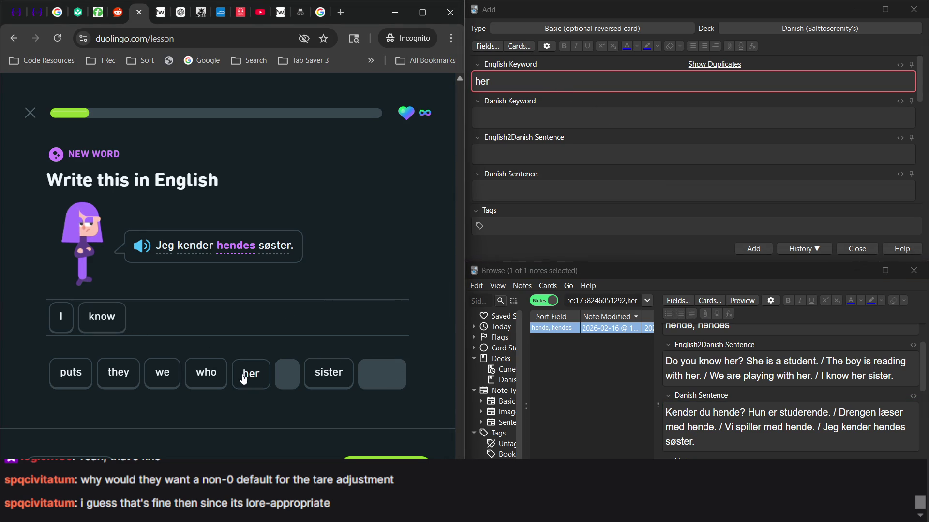
pyautogui.click(246, 379)
pyautogui.click(329, 375)
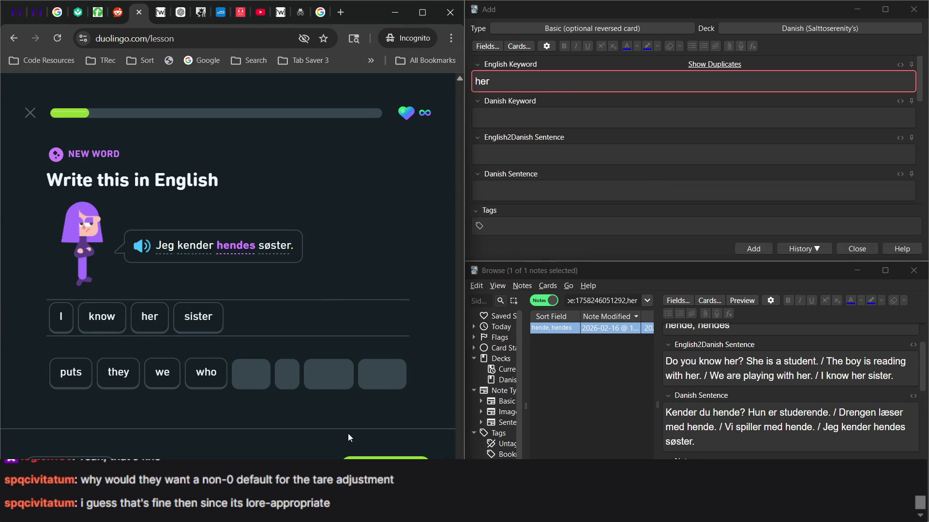
pyautogui.click(386, 457)
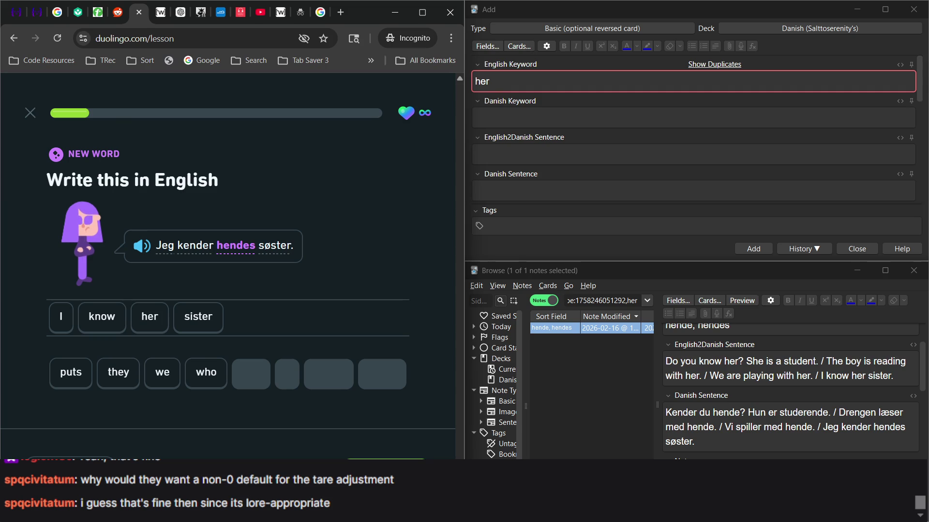
pyautogui.click(380, 458)
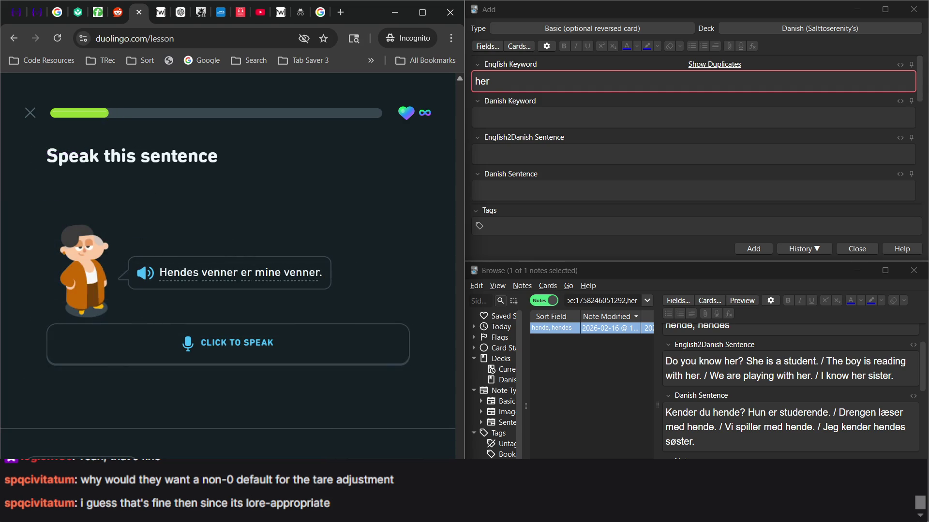
pyautogui.click(343, 342)
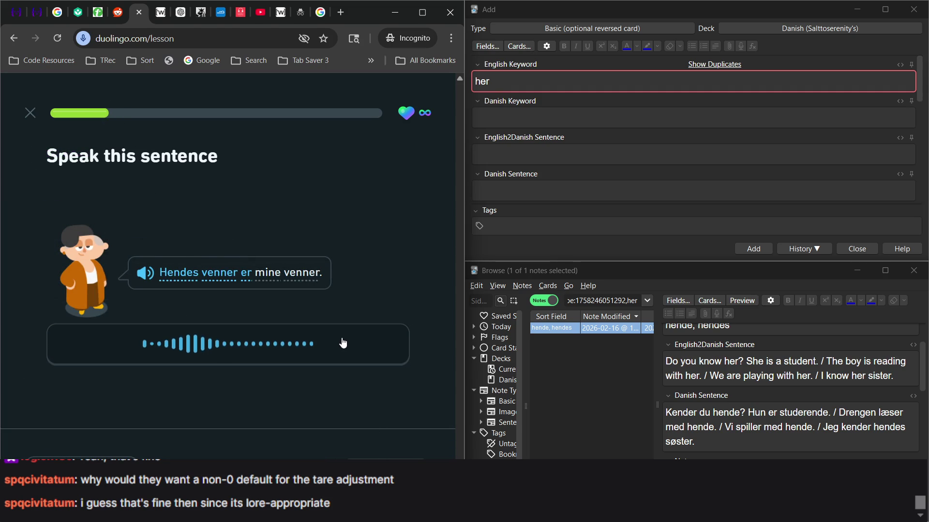
# Step: Append 'Her friends are my friends.' / 'Hendes venner er mine venner.' to the note's sentences
pyautogui.click(900, 379)
pyautogui.write('/ Her dri')
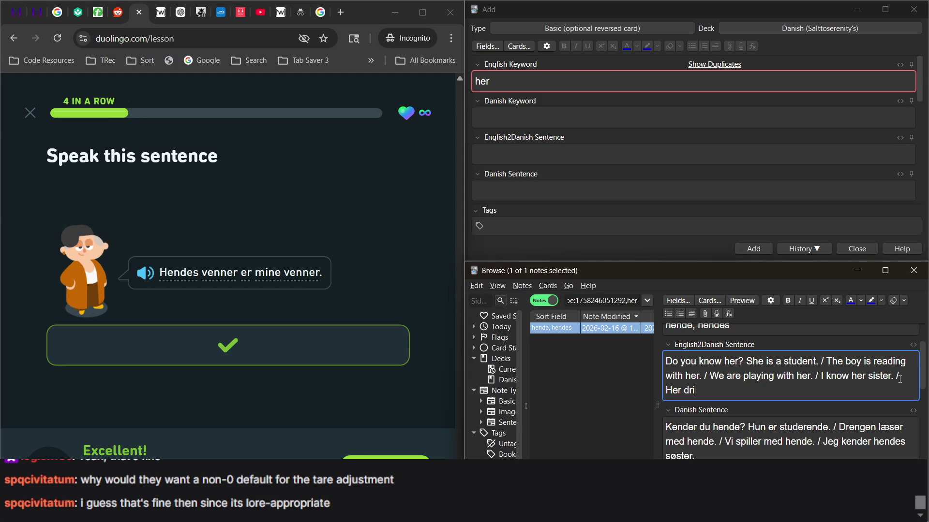
pyautogui.press('BackSpace')
pyautogui.press('BackSpace')
pyautogui.write('friends ar')
pyautogui.write('e ')
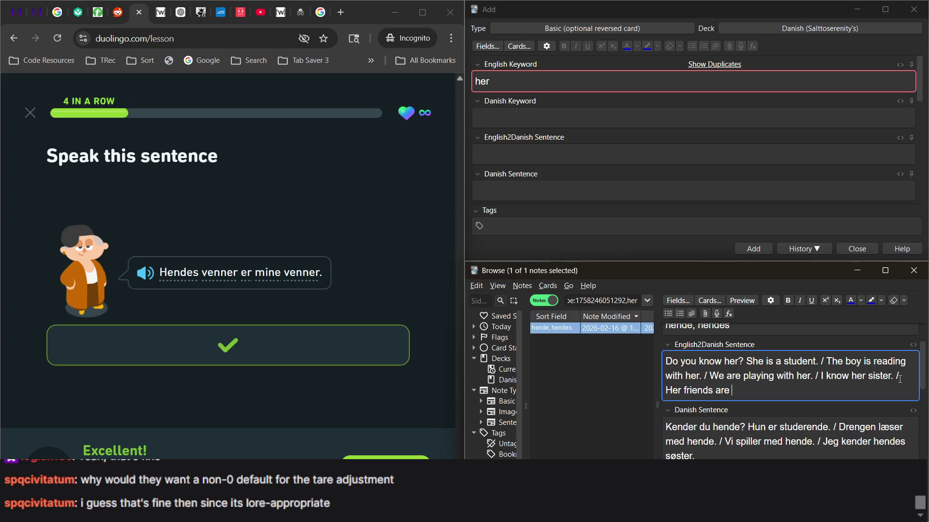
pyautogui.write('my friends.')
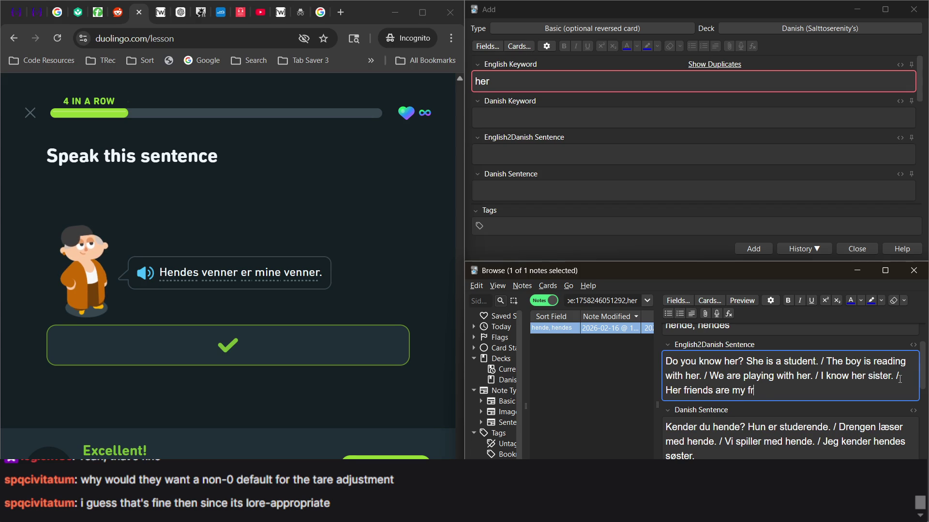
pyautogui.click(824, 454)
pyautogui.write('Hendes venner er mine venner.')
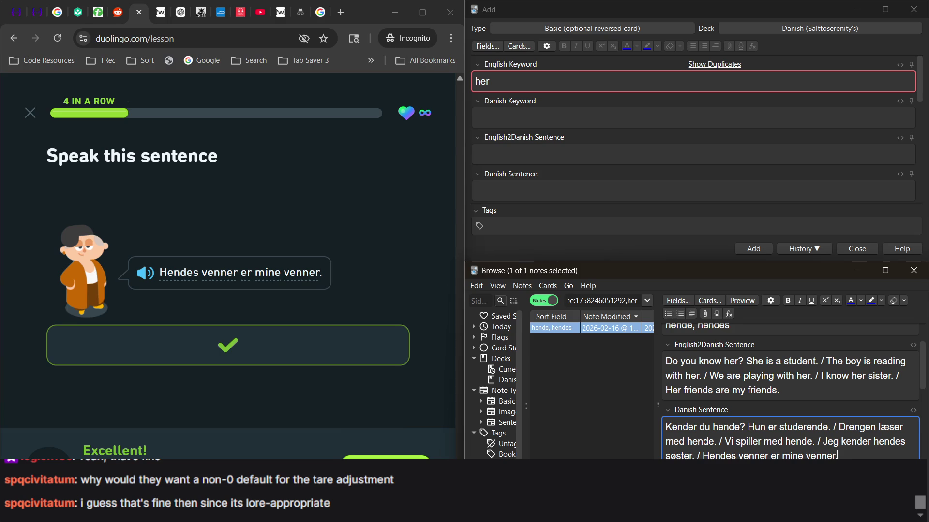
pyautogui.click(367, 457)
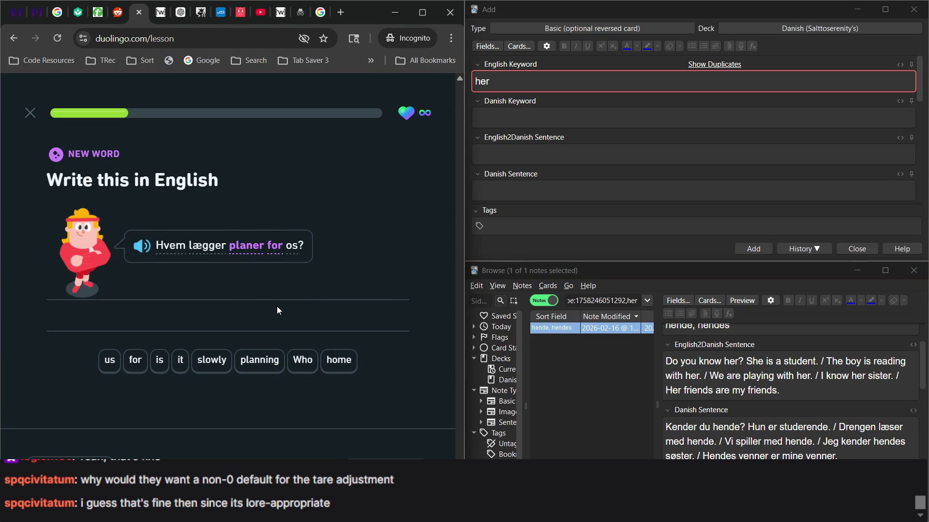
# Step: Assemble the answer 'Who is planning for us' from the Duolingo word-bank tiles
pyautogui.click(303, 360)
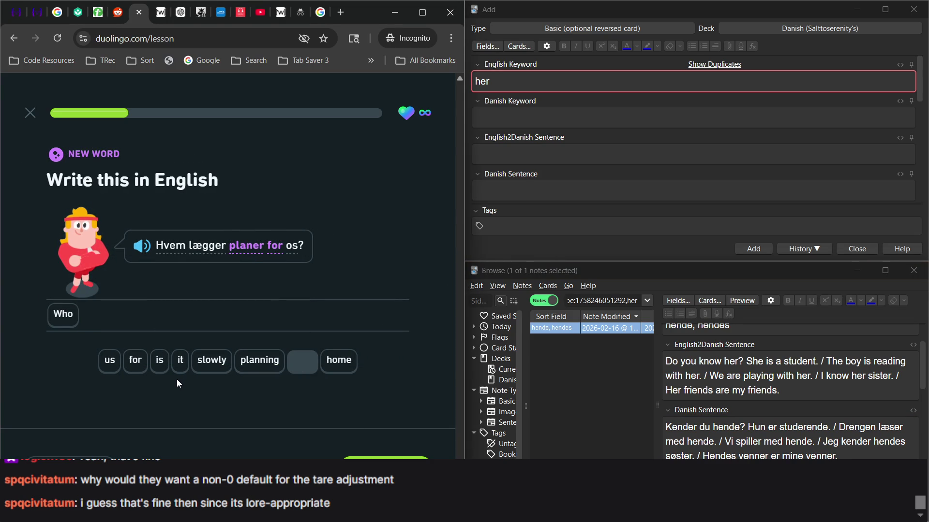
pyautogui.click(162, 362)
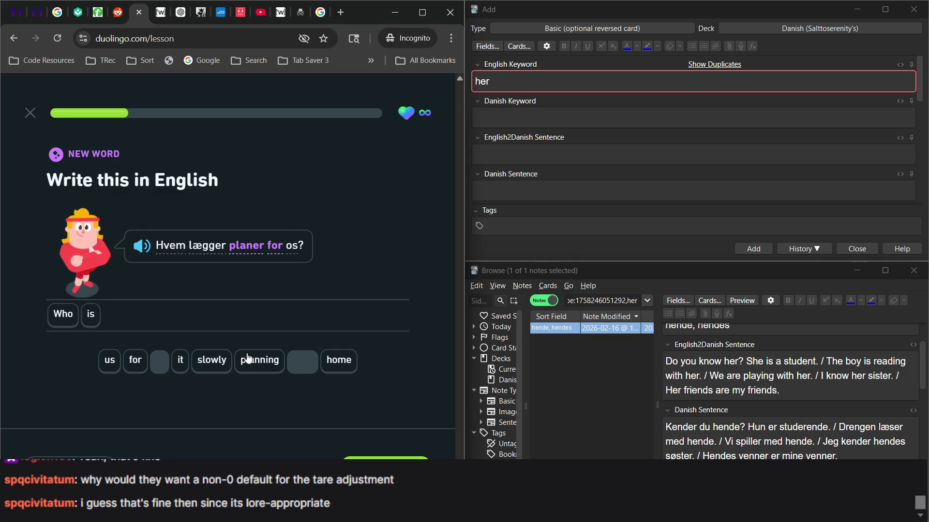
pyautogui.click(248, 359)
pyautogui.click(135, 362)
pyautogui.click(109, 363)
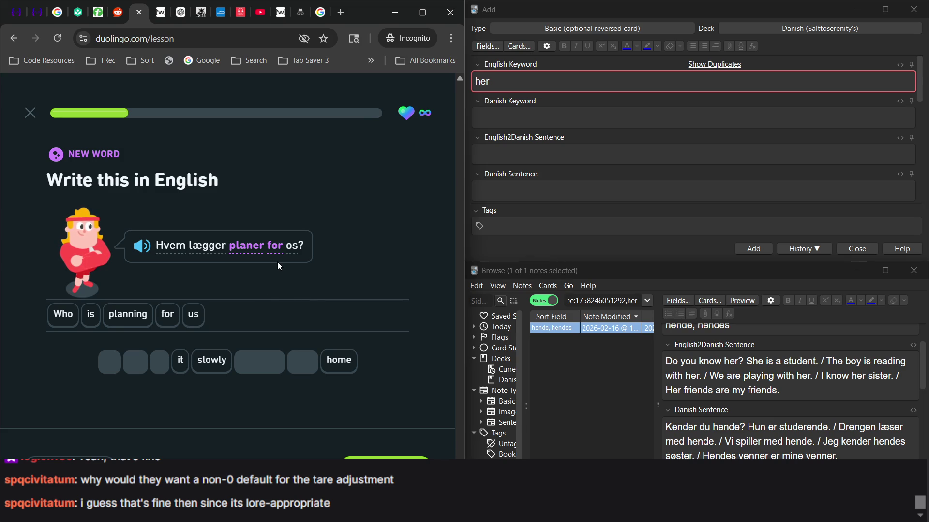
pyautogui.moveTo(274, 253)
pyautogui.doubleClick(506, 78)
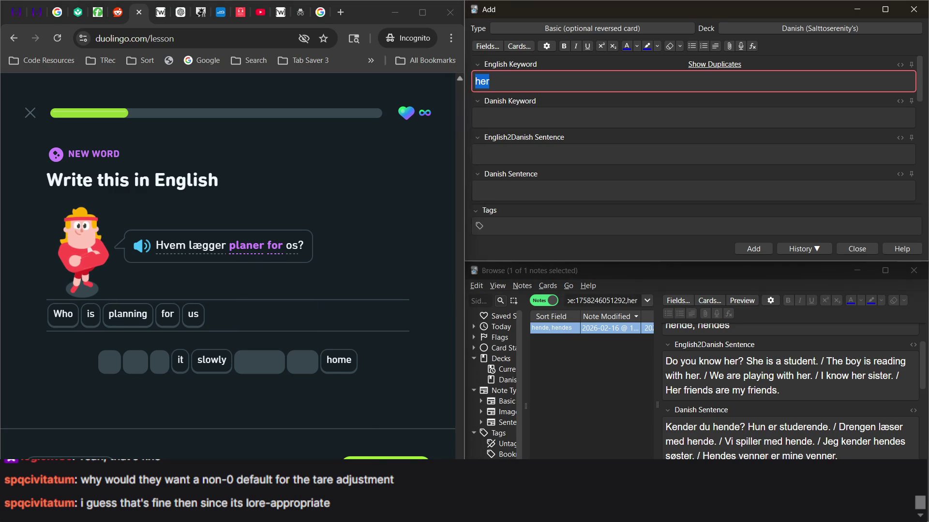
# Step: Check the Duolingo answer, then reset the Anki Browser search to show notes from all decks
pyautogui.click(386, 465)
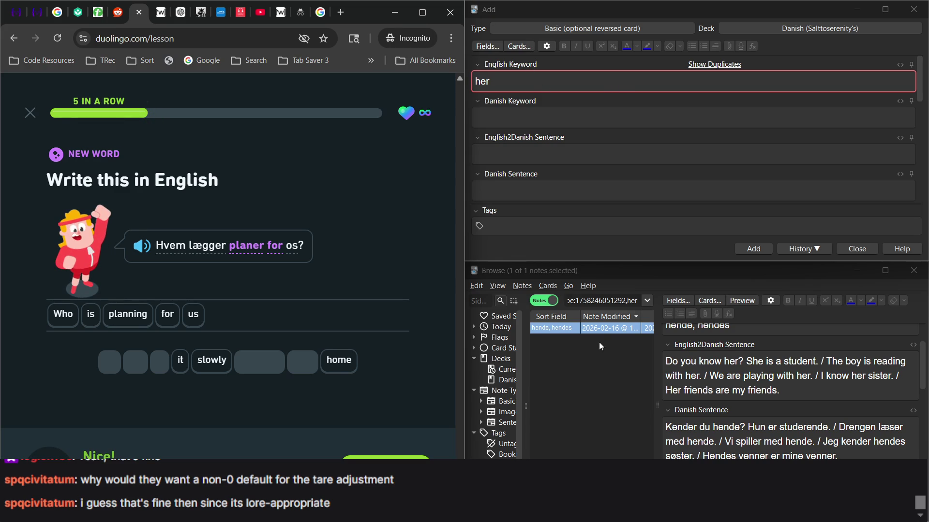
pyautogui.click(501, 334)
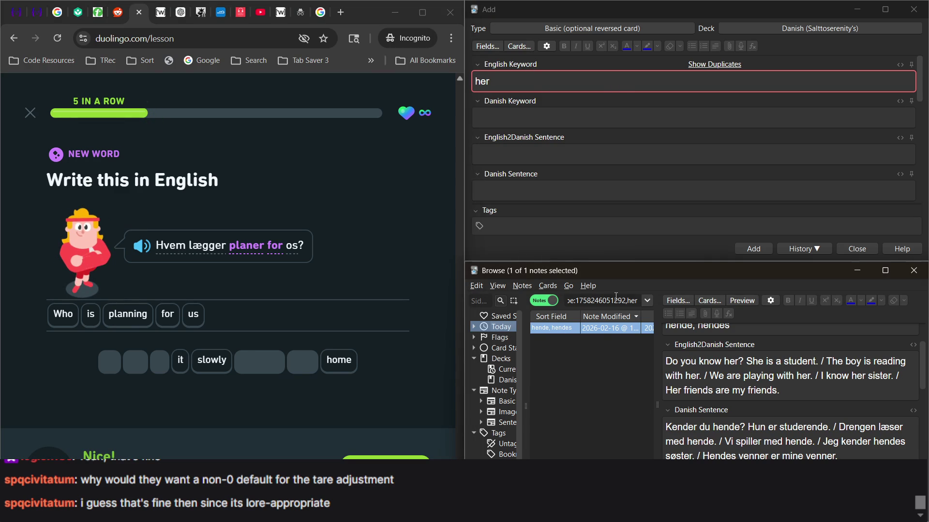
pyautogui.press('BackSpace')
pyautogui.press('Return')
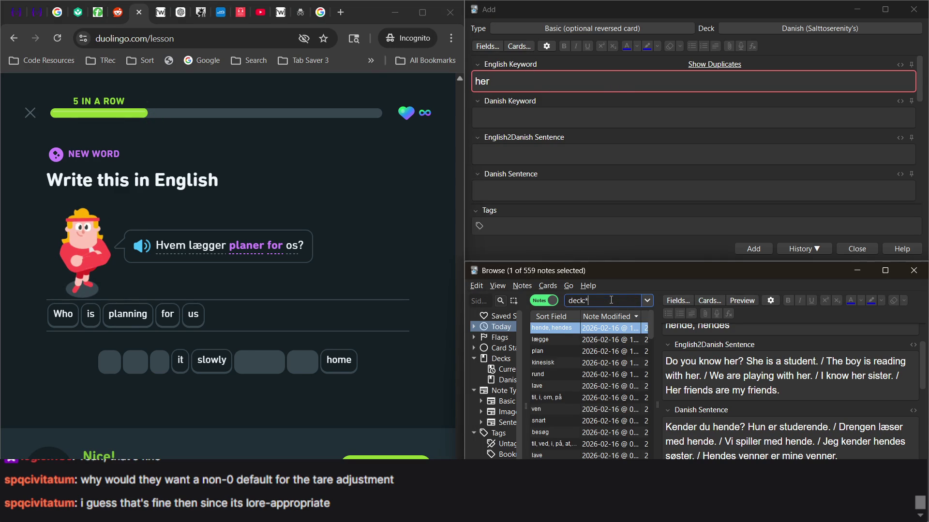
pyautogui.click(566, 341)
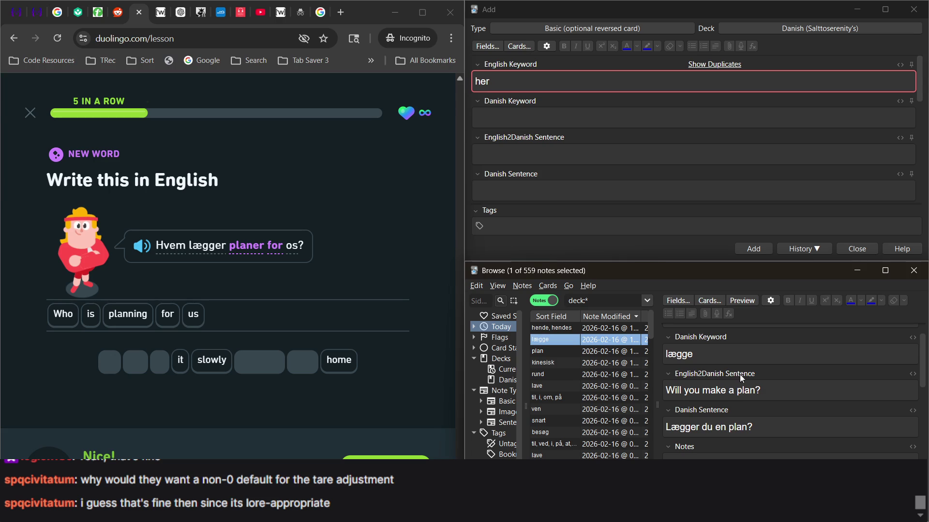
# Step: Search the notes for 'for' and open the på, i result
pyautogui.click(611, 303)
pyautogui.write('for')
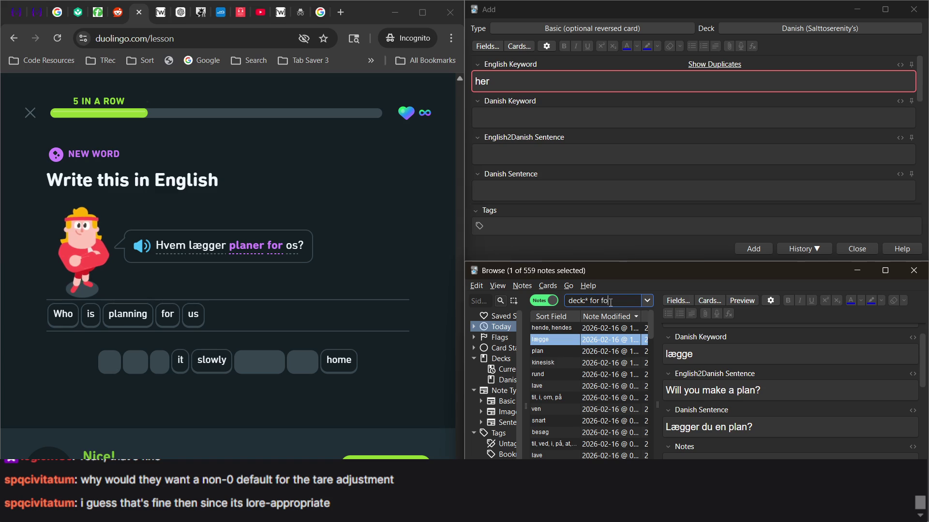
pyautogui.press('Return')
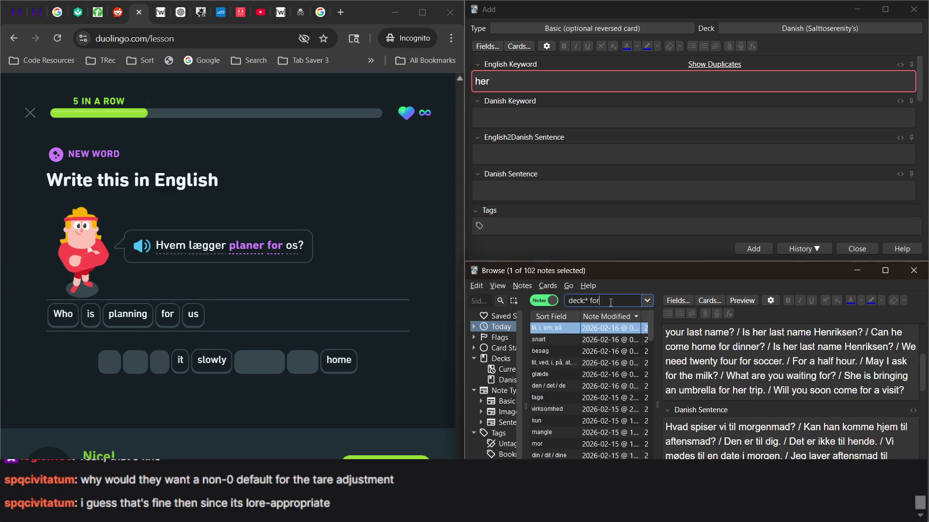
pyautogui.click(599, 420)
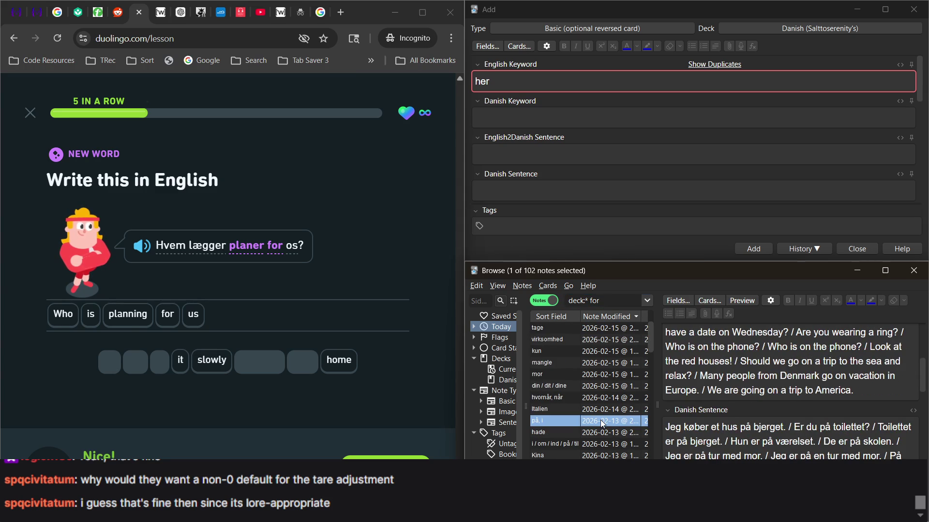
# Step: Look through the 'for' results and settle on the til, i, om, på note
pyautogui.scroll(5, 752, 411)
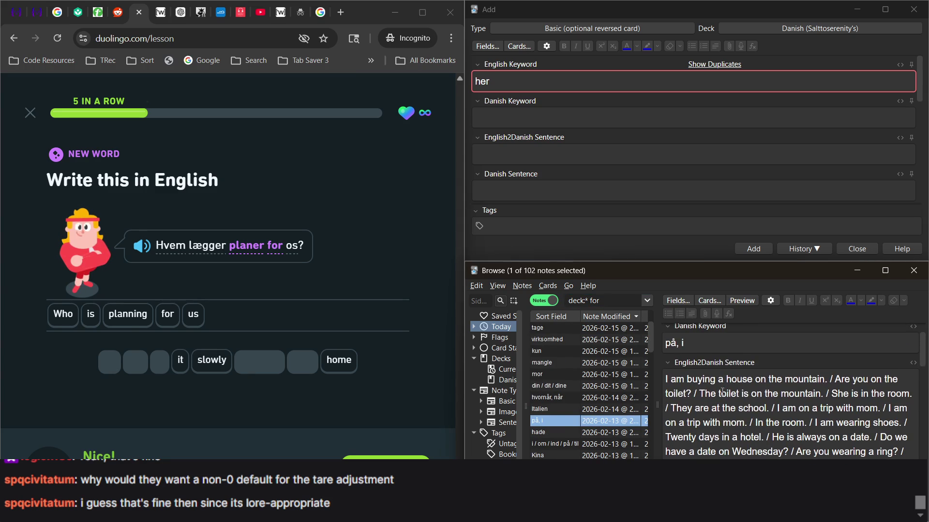
pyautogui.scroll(1, 753, 411)
pyautogui.scroll(-2, 590, 405)
pyautogui.click(578, 399)
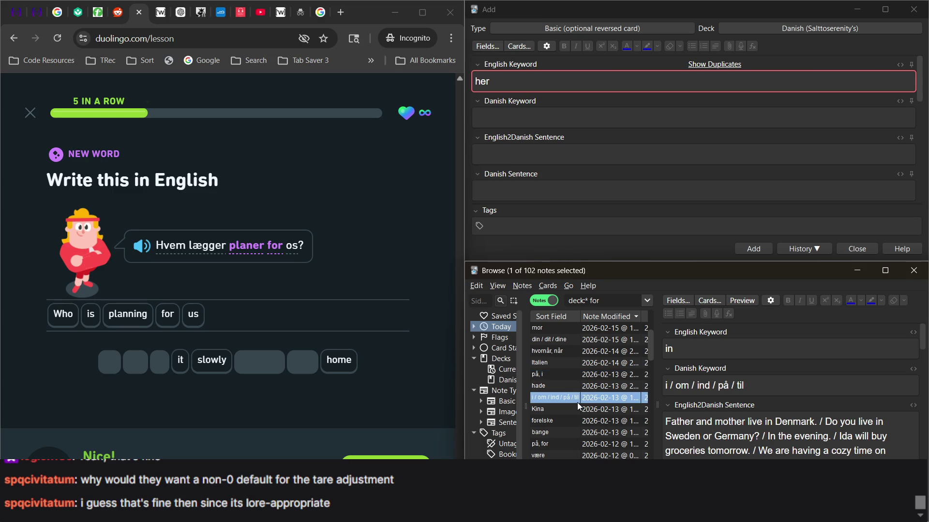
pyautogui.scroll(-3, 577, 401)
pyautogui.click(574, 387)
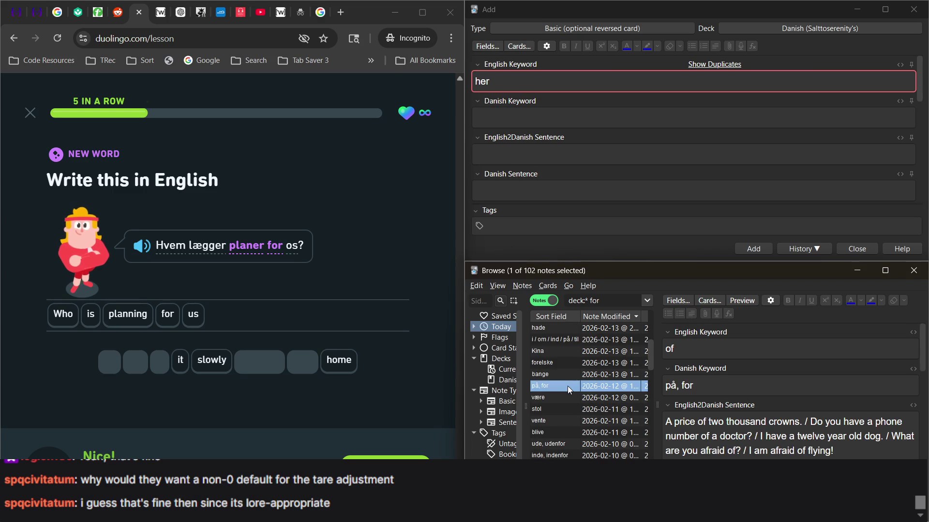
pyautogui.scroll(-3, 567, 388)
pyautogui.scroll(10, 566, 388)
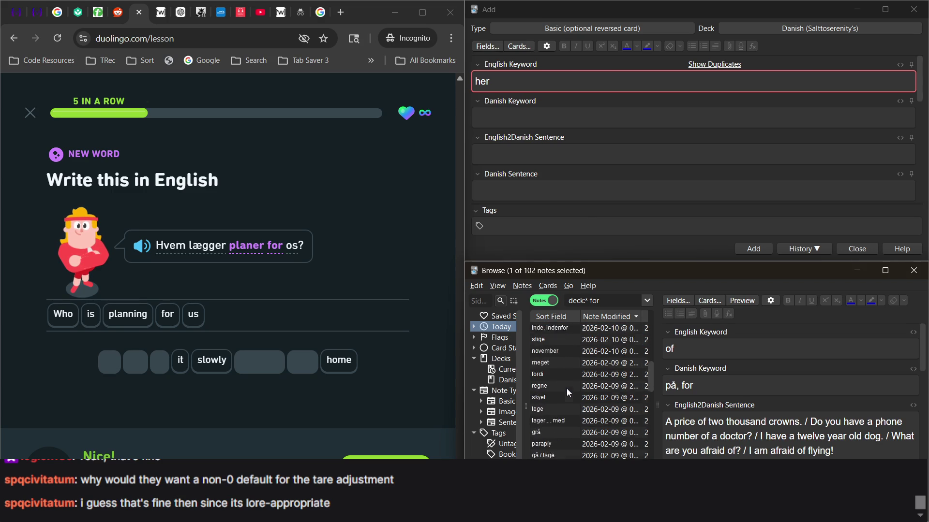
pyautogui.scroll(2, 567, 388)
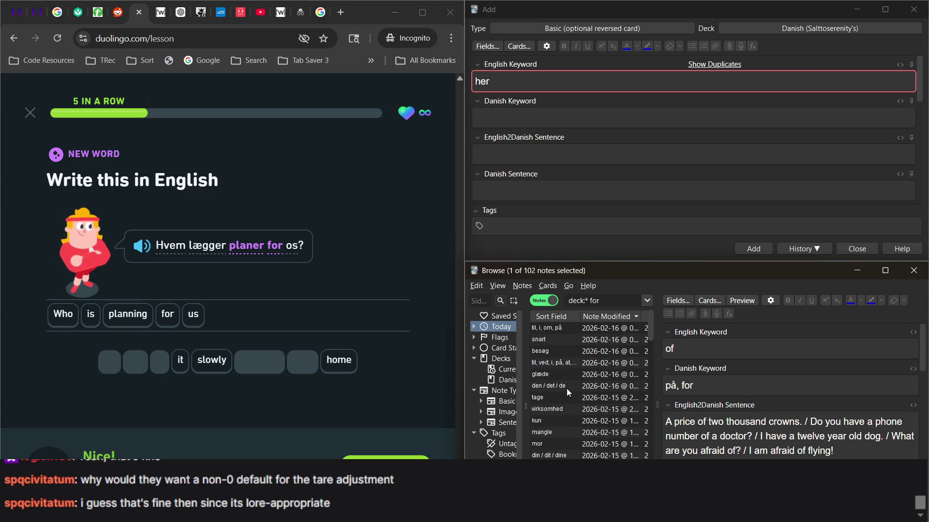
pyautogui.click(570, 364)
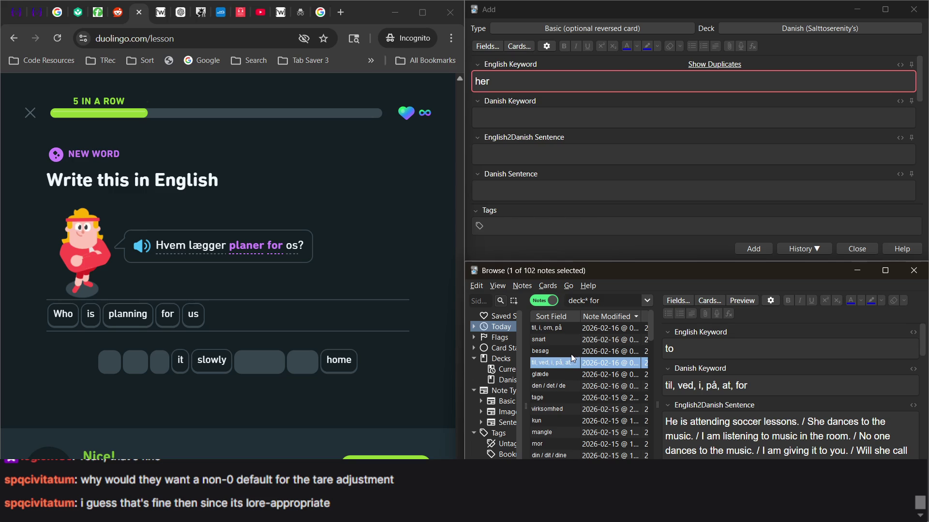
pyautogui.click(554, 329)
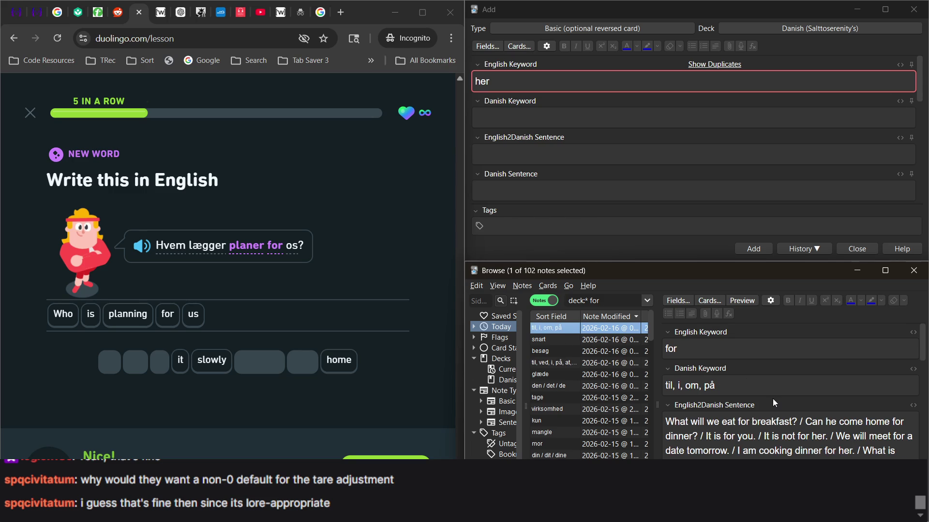
# Step: Append 'for' to the Danish Keyword, making it 'til, i, om, på, for'
pyautogui.scroll(-2, 773, 399)
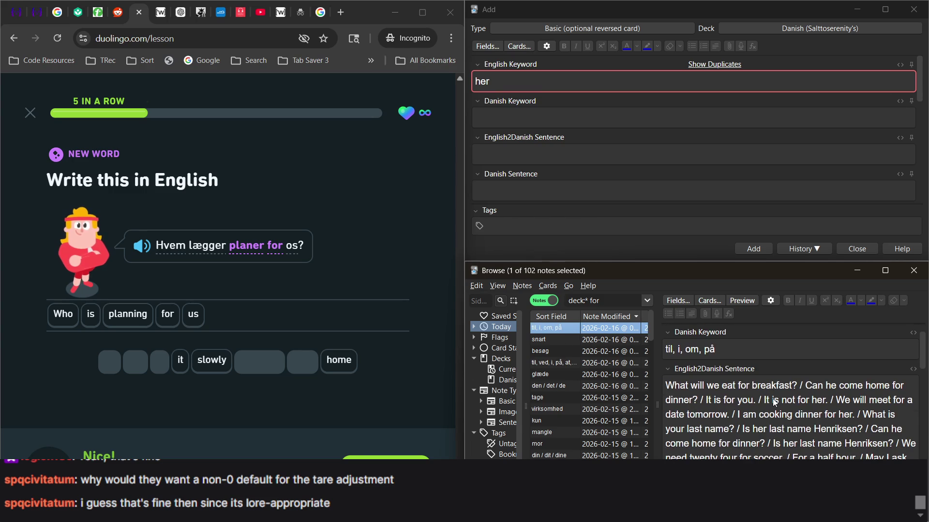
pyautogui.scroll(2, 773, 399)
pyautogui.click(754, 392)
pyautogui.write('for')
# Step: Dismiss the field-name suggestions and go to the end of the English sentence list
pyautogui.scroll(-10, 754, 393)
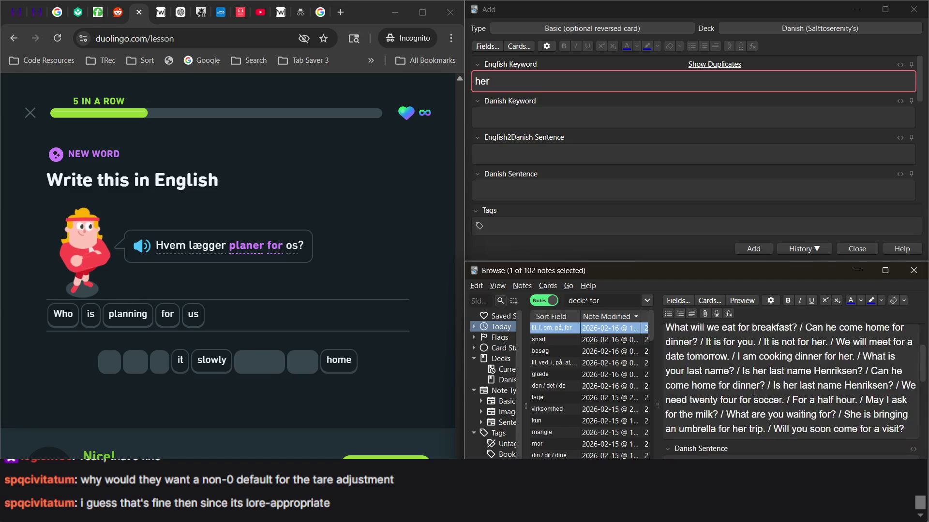
pyautogui.scroll(-10, 754, 392)
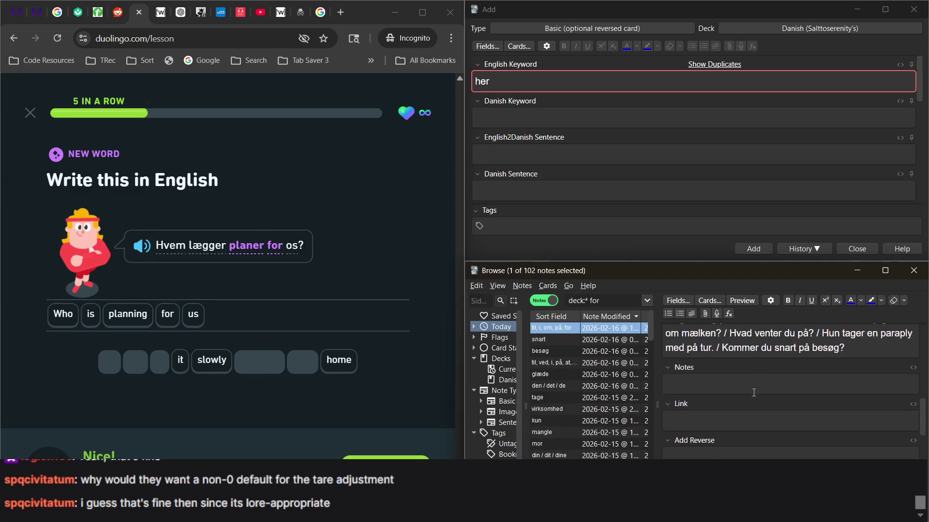
pyautogui.click(856, 420)
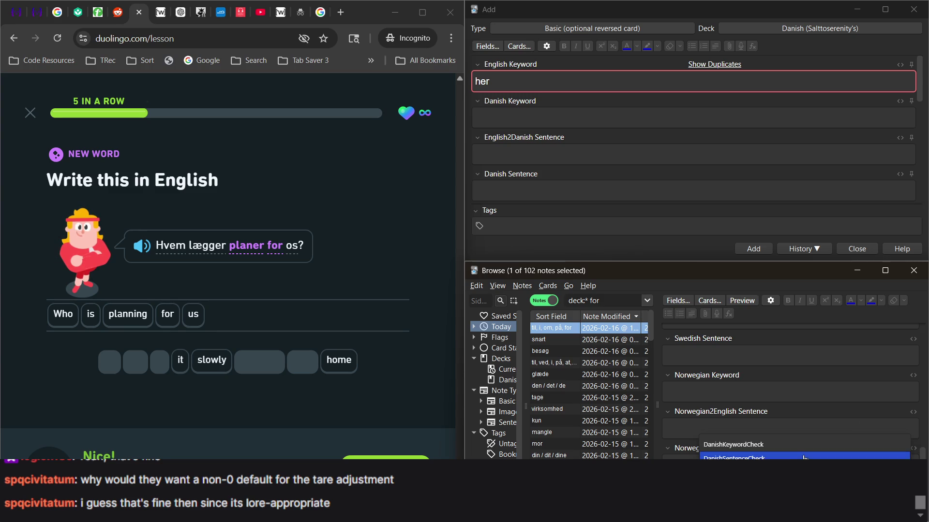
pyautogui.click(857, 402)
pyautogui.scroll(10, 857, 399)
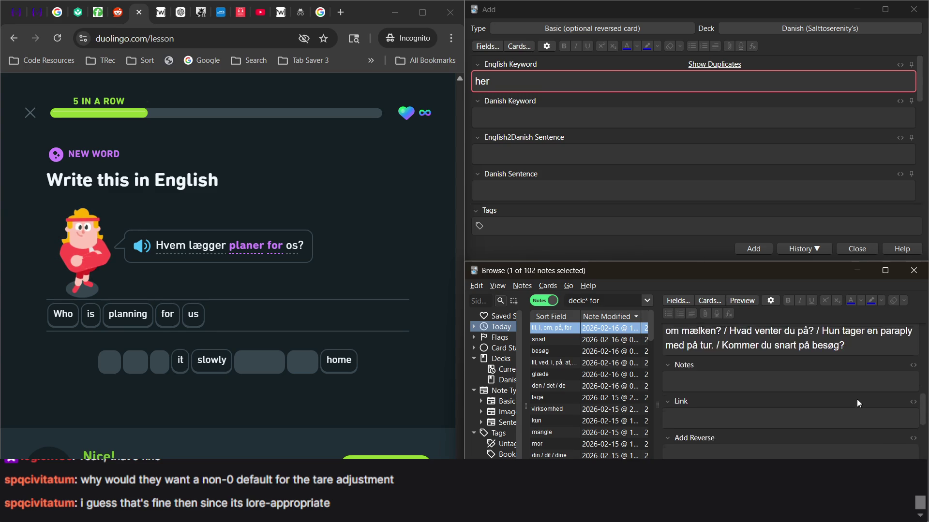
pyautogui.scroll(-2, 857, 399)
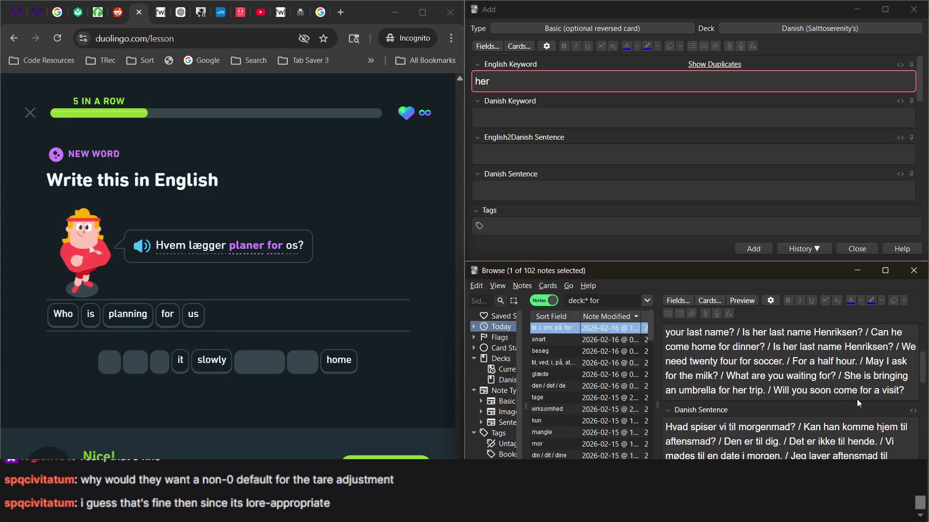
pyautogui.click(911, 388)
# Step: Append '/ Who is planning for us ?' to the English2Danish Sentence field
pyautogui.write('/')
pyautogui.write(' WHo')
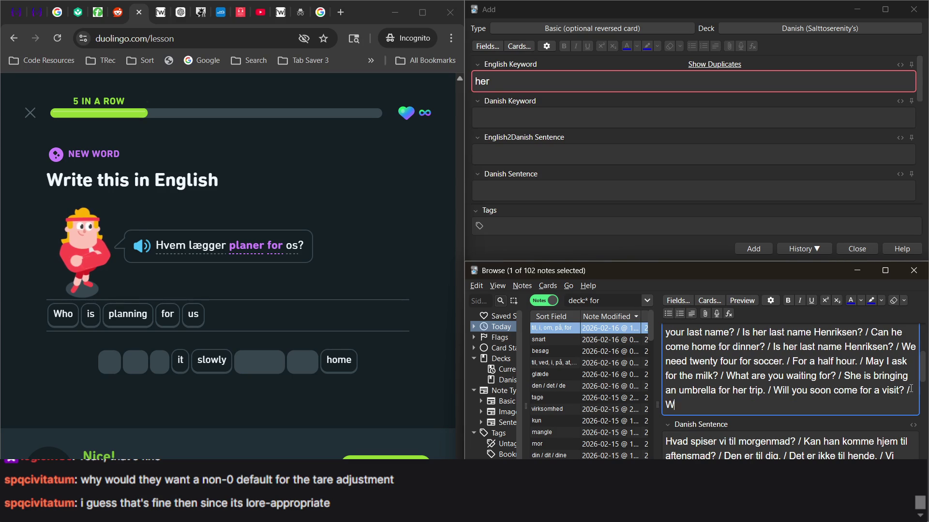
pyautogui.press('BackSpace')
pyautogui.press('BackSpace')
pyautogui.write('ho s')
pyautogui.press('BackSpace')
pyautogui.write('is p')
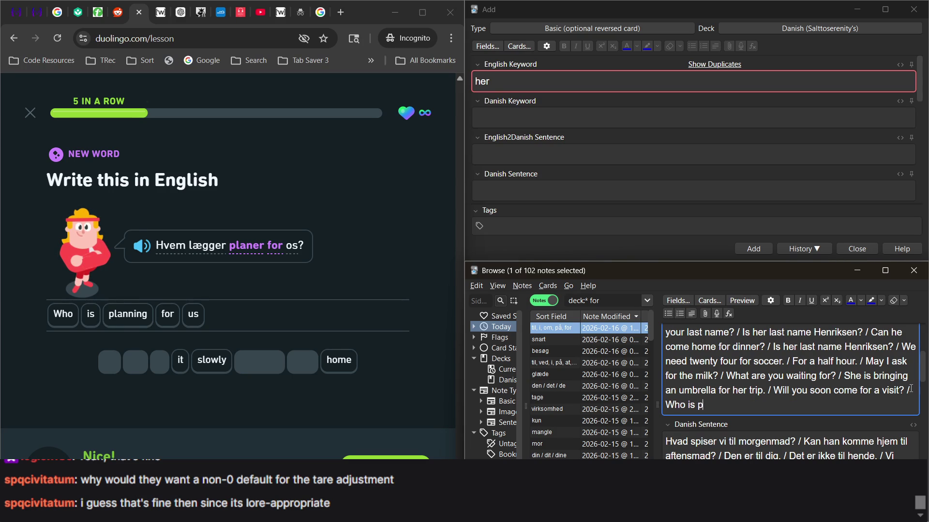
pyautogui.write('lanning for us ')
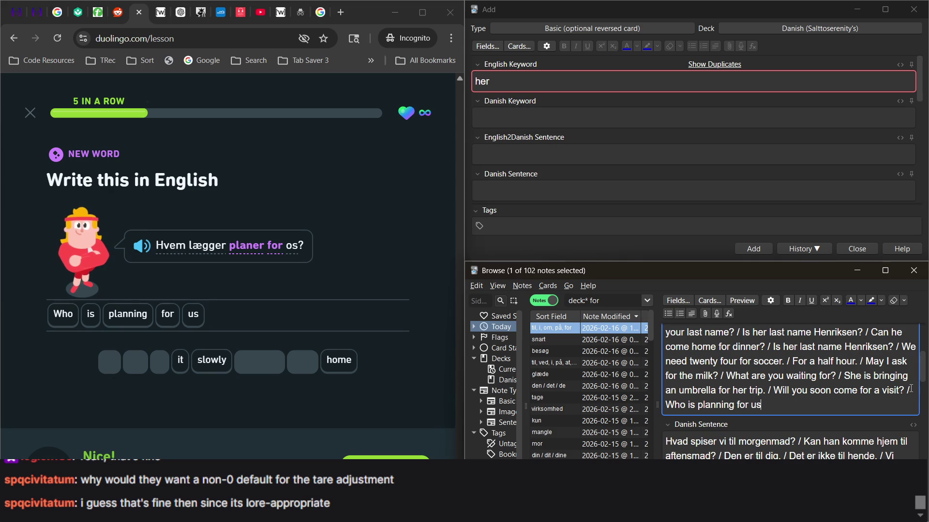
pyautogui.write('?')
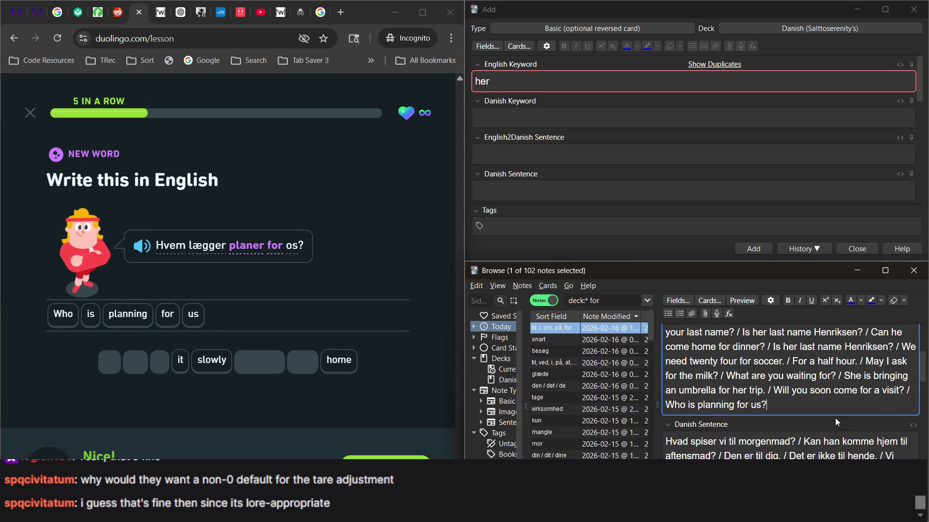
# Step: Append '/ Hvem lægger planer for os?' to the Danish Sentence field
pyautogui.scroll(-1, 835, 422)
pyautogui.scroll(-2, 835, 418)
pyautogui.scroll(-6, 835, 418)
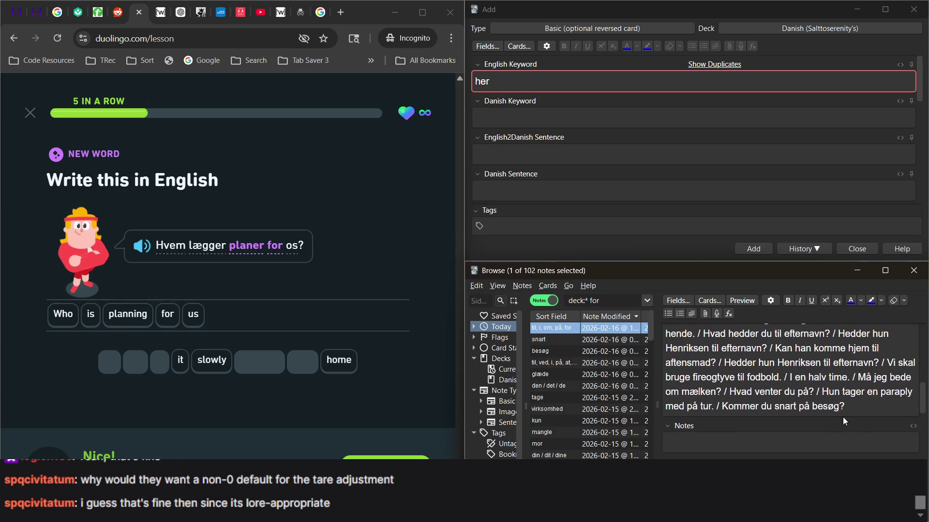
pyautogui.click(861, 411)
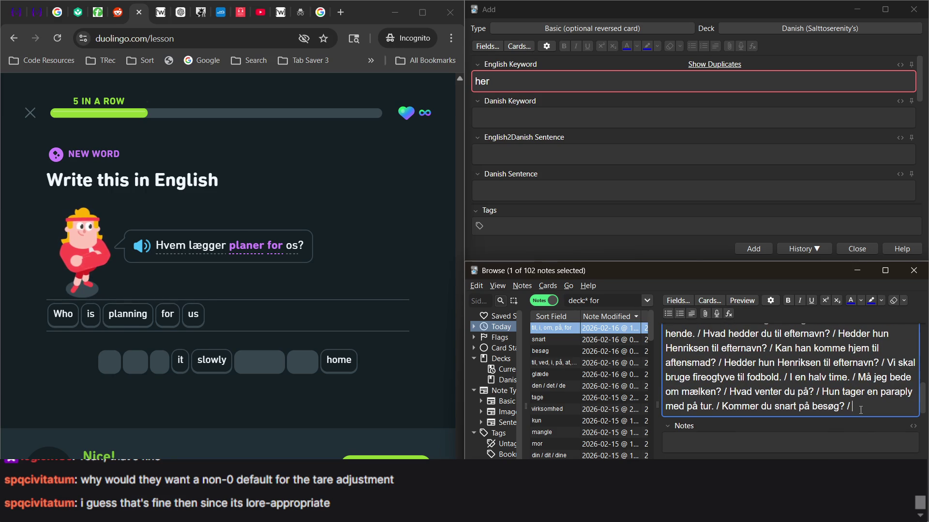
pyautogui.write('/ Hvem læ')
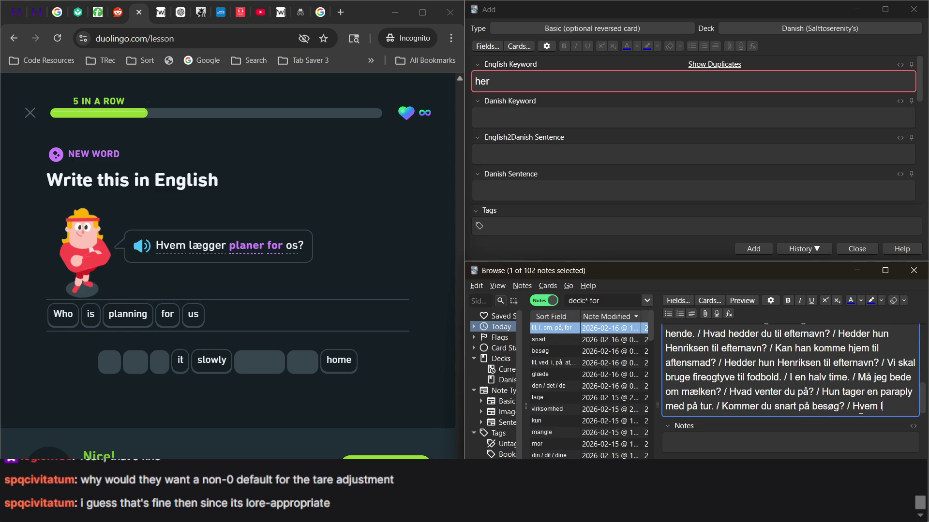
pyautogui.write('gger plane')
pyautogui.write('r for os')
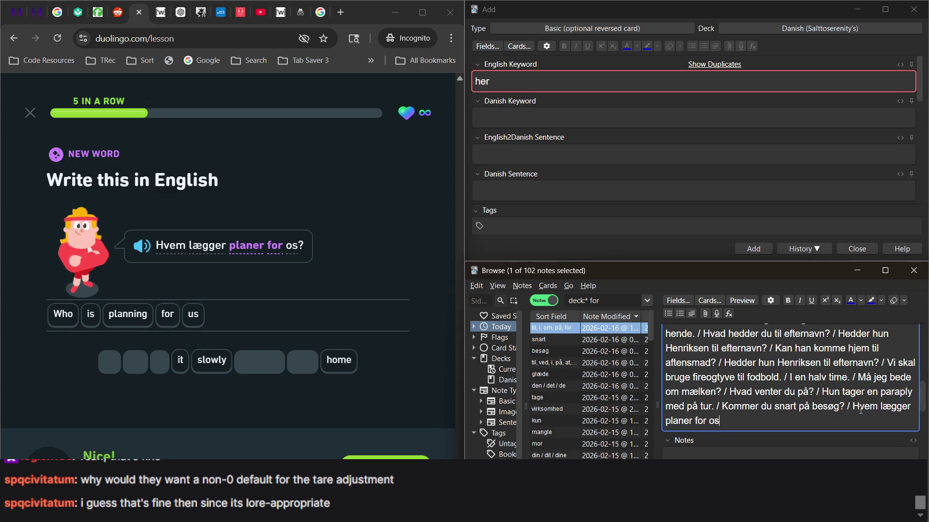
pyautogui.write('?')
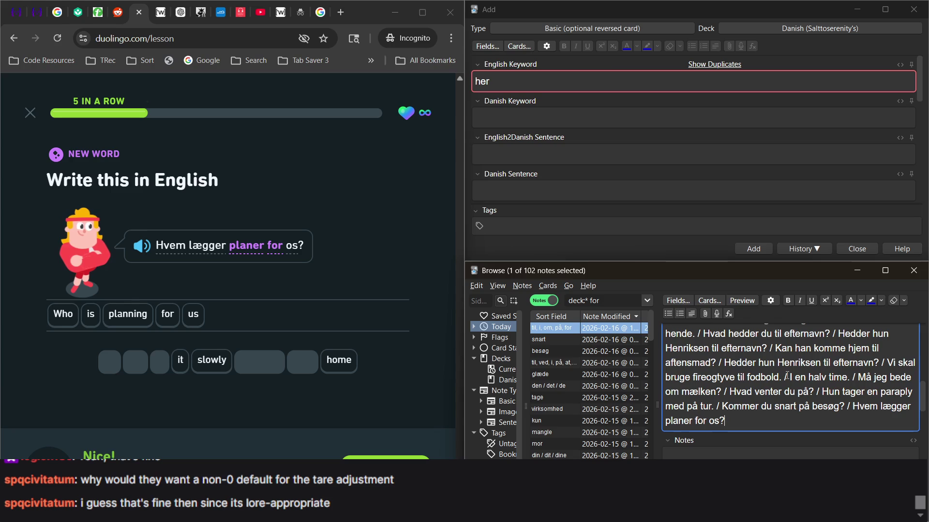
pyautogui.click(786, 377)
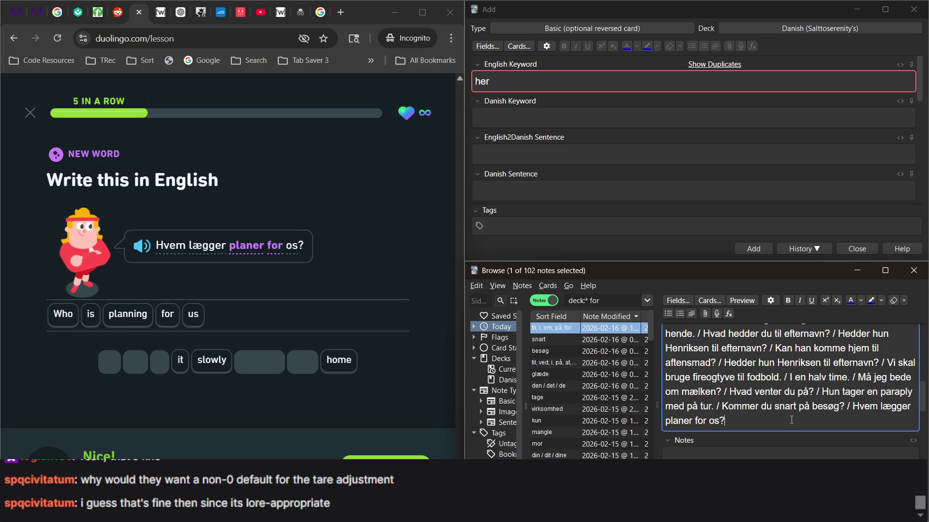
# Step: Add the Notes line 'Can I say, Hvem lægger planer til os?', then continue the Duolingo lesson
pyautogui.scroll(-2, 792, 419)
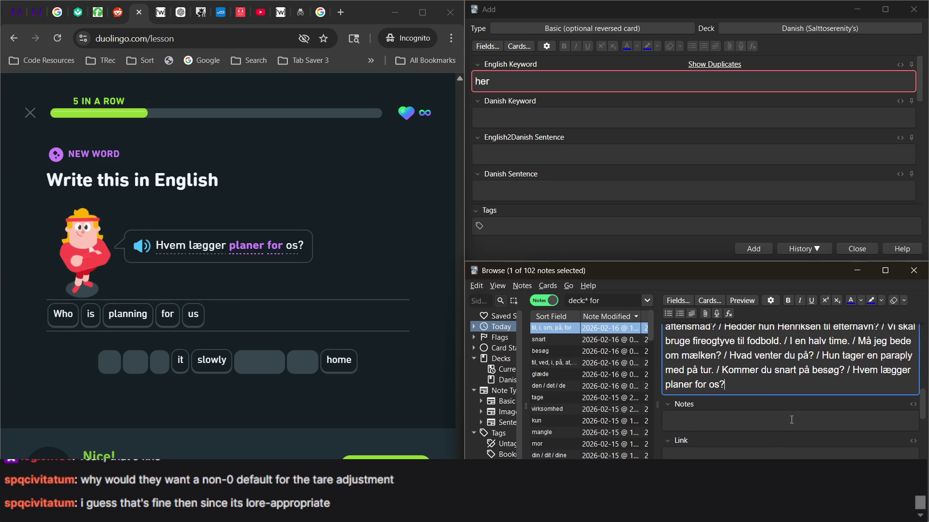
pyautogui.scroll(-1, 791, 424)
pyautogui.click(763, 393)
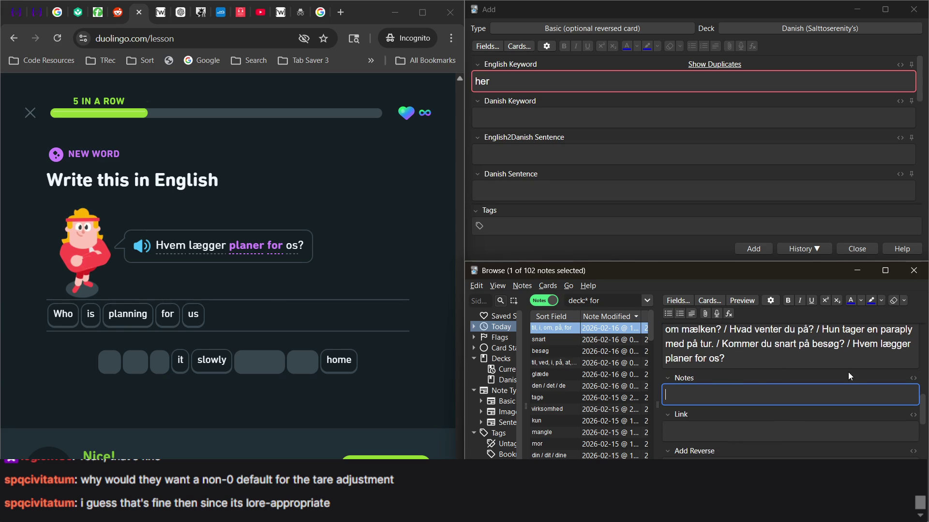
pyautogui.moveTo(854, 344); pyautogui.dragTo(847, 377)
pyautogui.hotkey('ctrl', 'c')
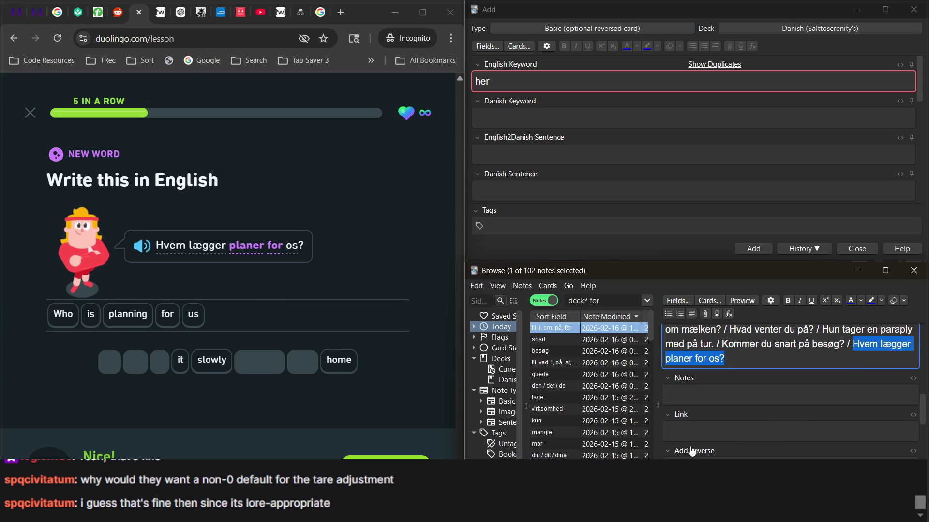
pyautogui.click(697, 392)
pyautogui.write('C')
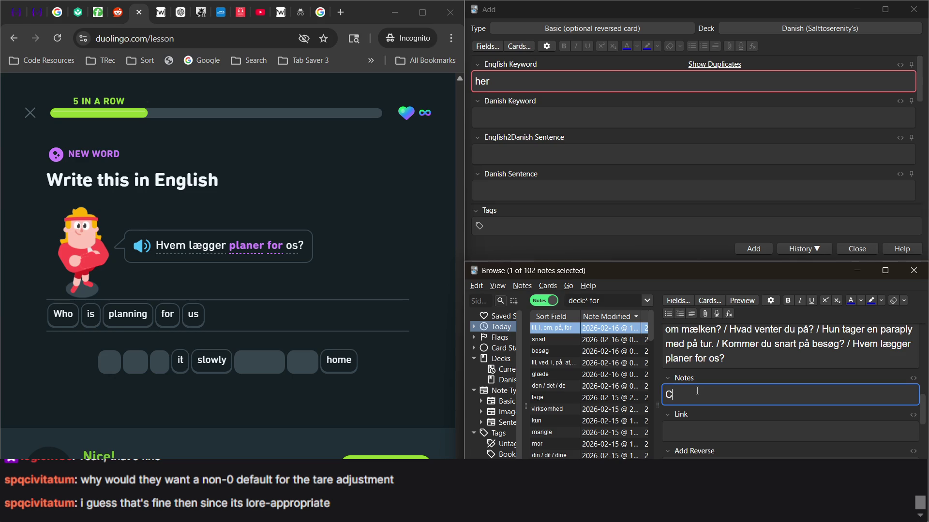
pyautogui.write('an I say,')
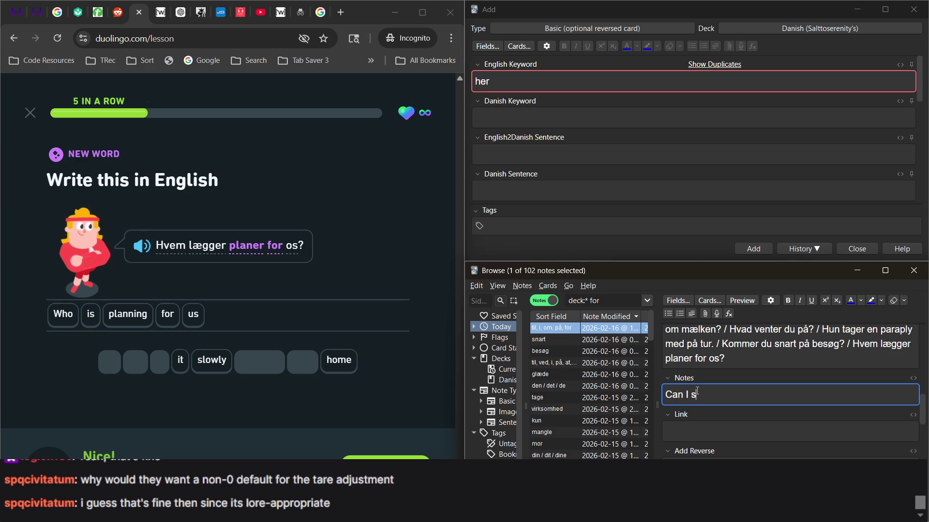
pyautogui.hotkey('ctrl', 'v')
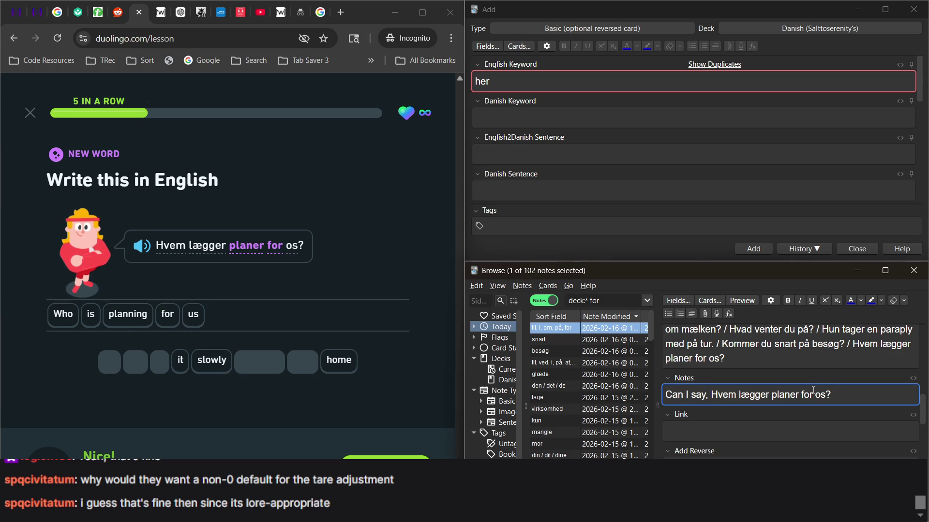
pyautogui.doubleClick(803, 395)
pyautogui.write('til')
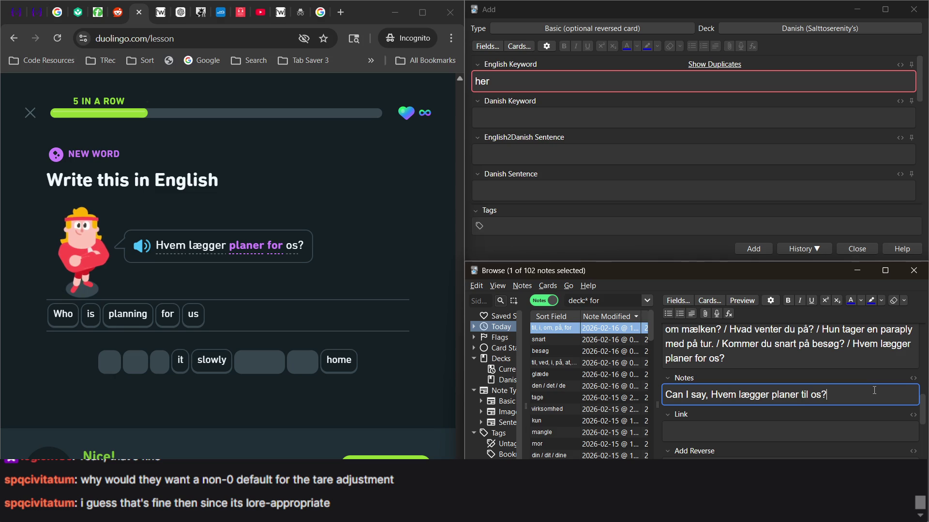
pyautogui.click(774, 359)
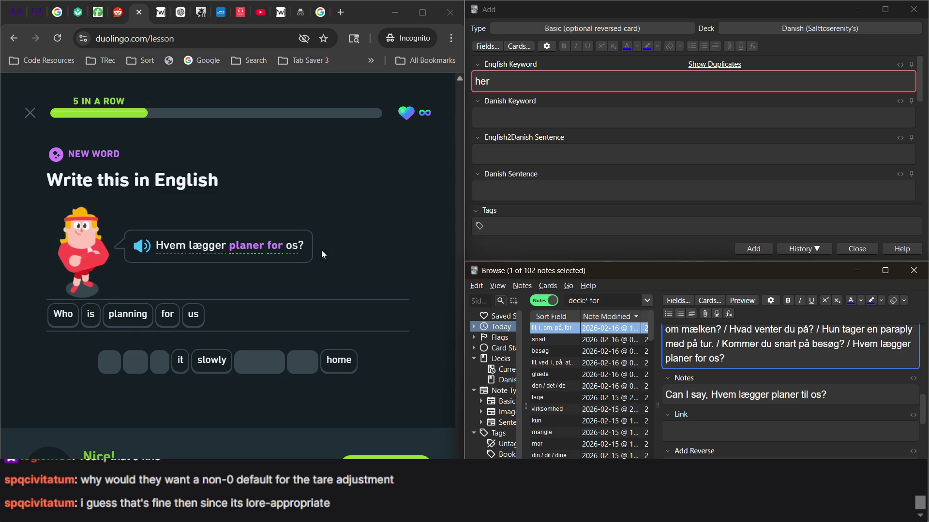
pyautogui.click(369, 246)
pyautogui.click(389, 467)
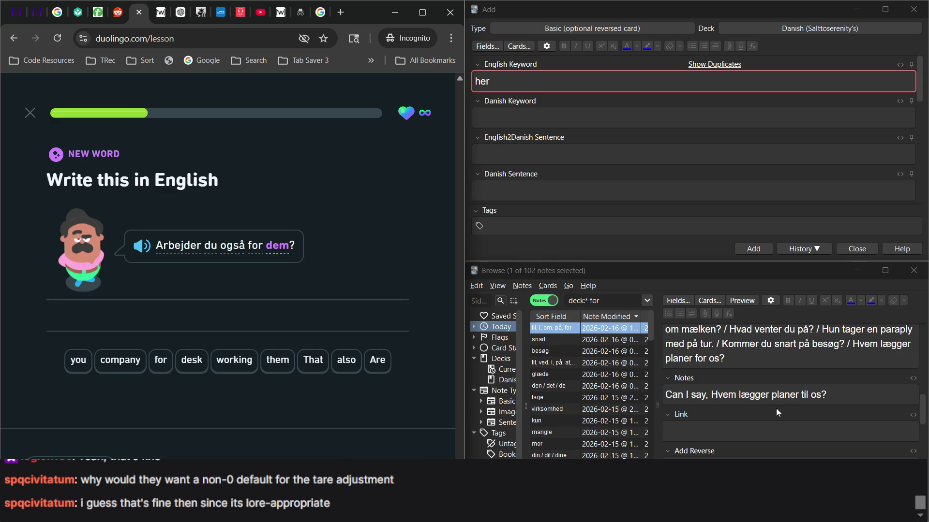
# Step: Scroll back over the preposition note's sentence lists, ending at 'Hvem lægger planer for os?'
pyautogui.scroll(3, 770, 404)
pyautogui.scroll(3, 770, 408)
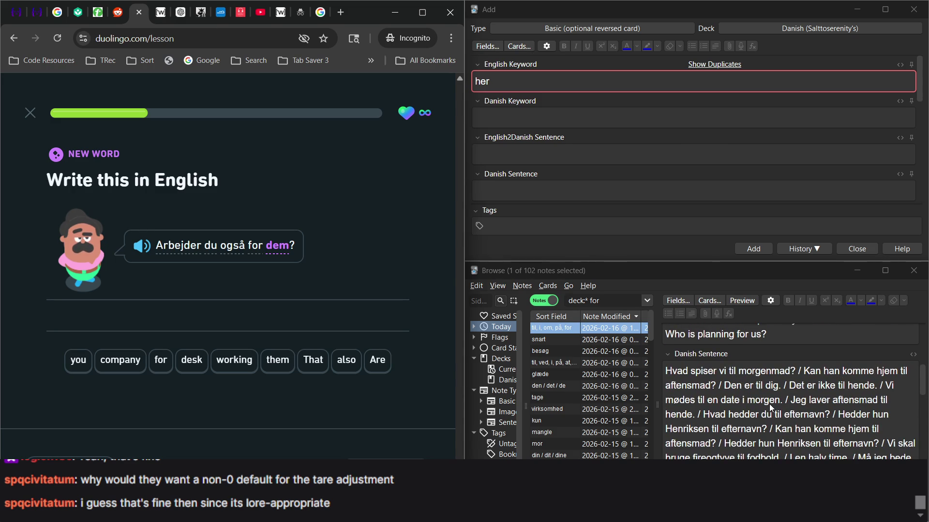
pyautogui.scroll(2, 769, 405)
pyautogui.scroll(1, 769, 407)
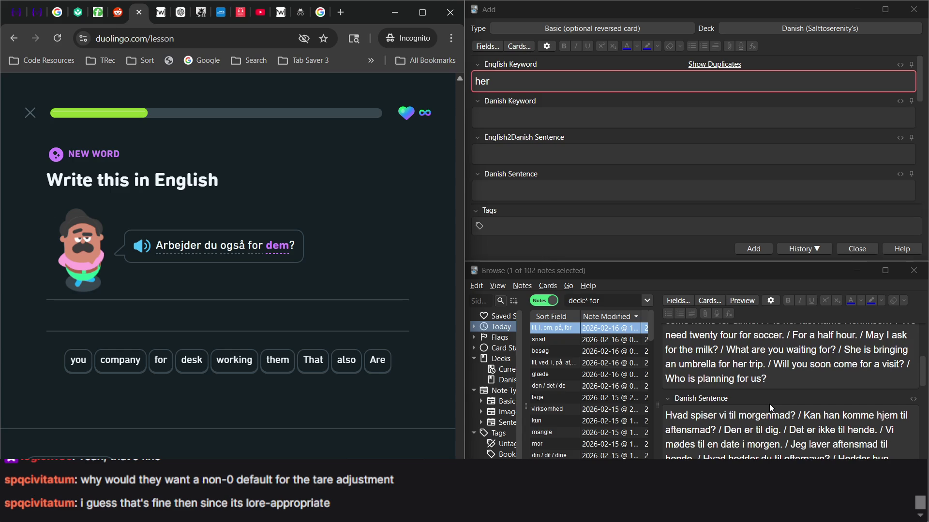
pyautogui.scroll(-3, 769, 407)
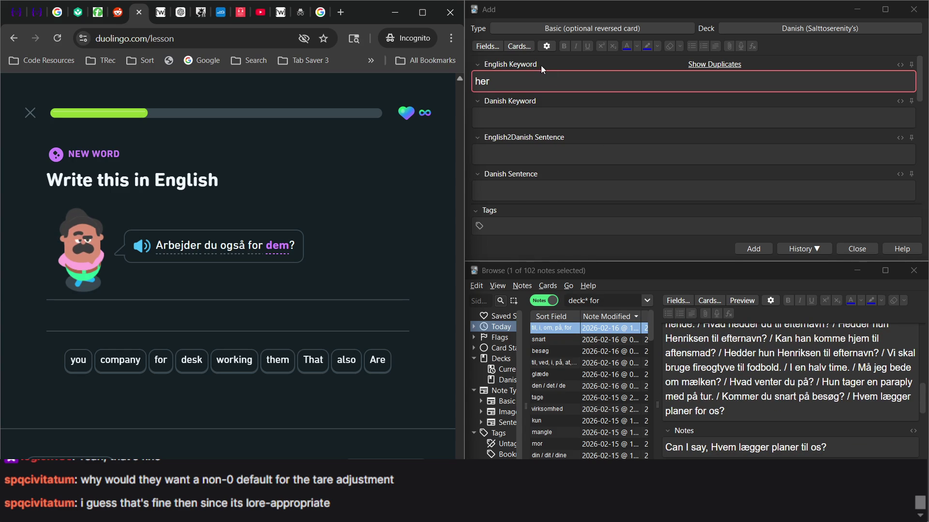
pyautogui.click(614, 299)
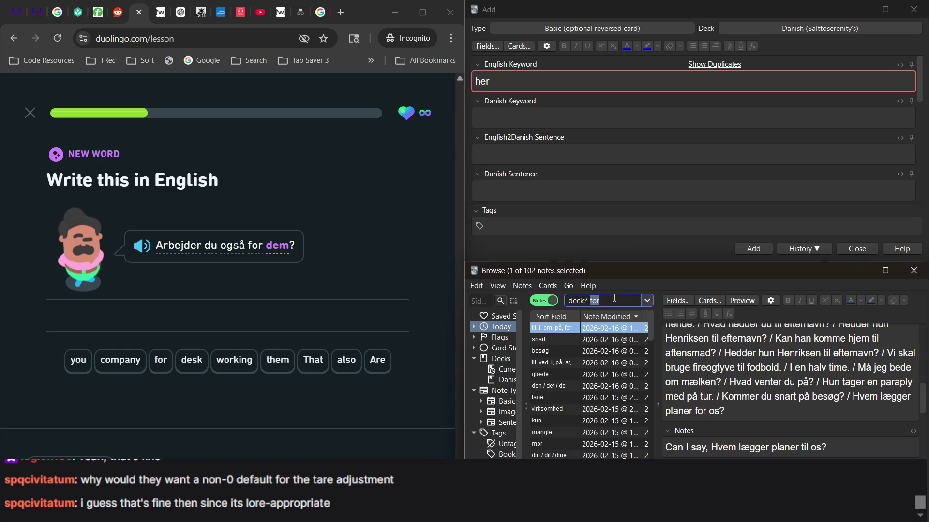
# Step: Search 'dem' (no matches) and draft a new note with keywords them and dem
pyautogui.write('dem')
pyautogui.press('Return')
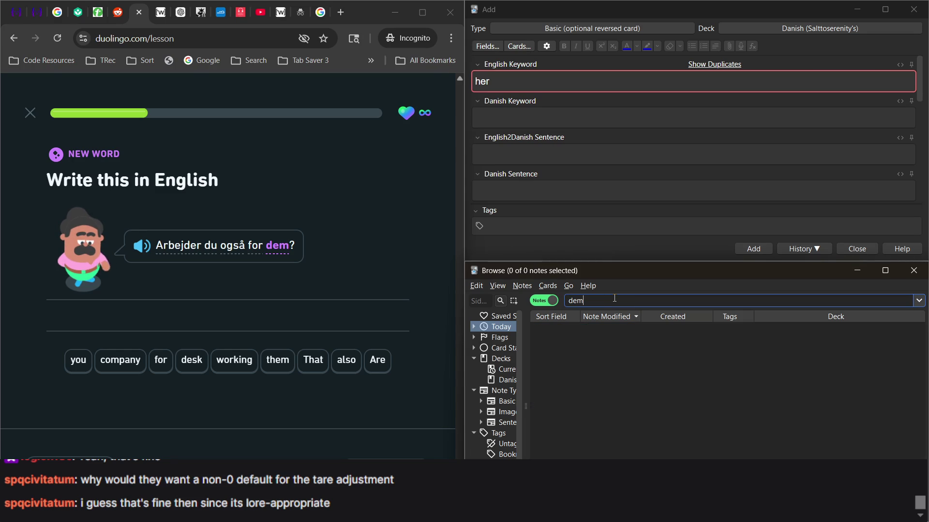
pyautogui.click(537, 88)
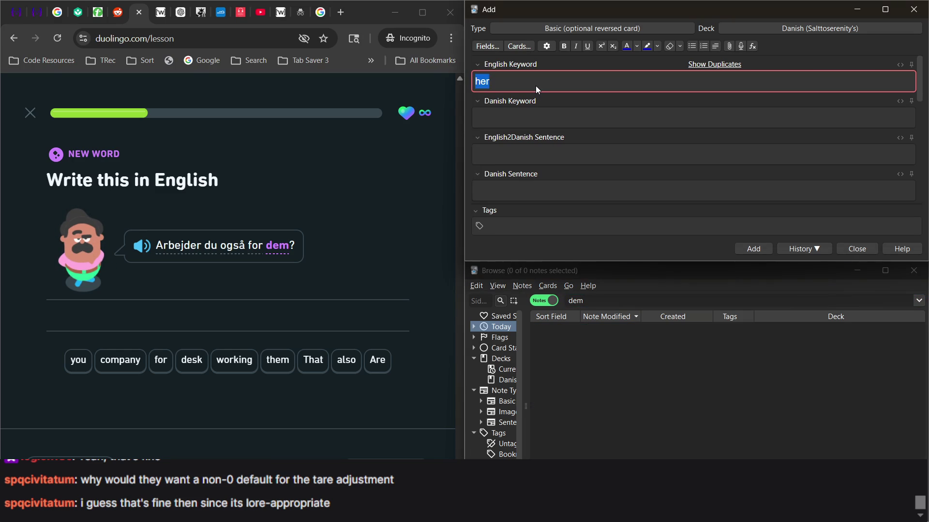
pyautogui.write('them')
pyautogui.press('BackSpace')
pyautogui.hotkey('ctrl', 'BackSpace')
pyautogui.write('them')
pyautogui.click(525, 113)
pyautogui.write('dem')
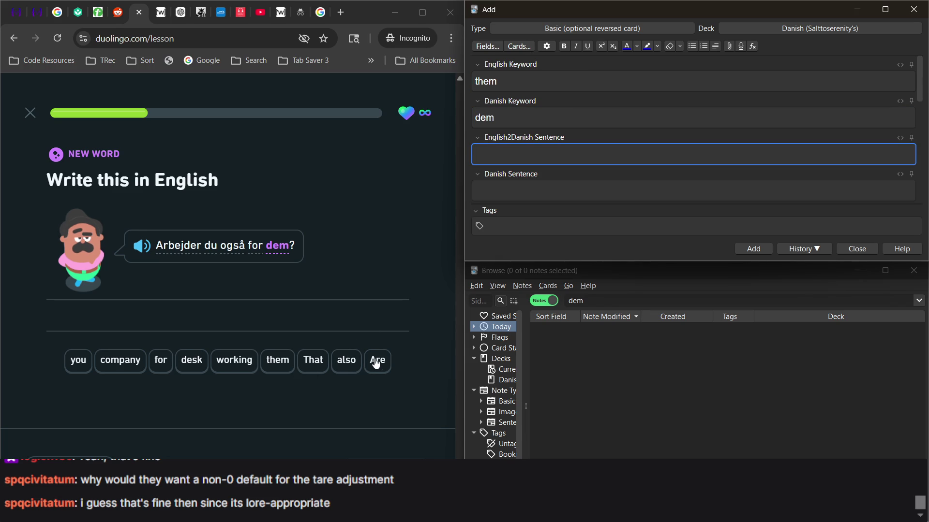
pyautogui.click(375, 363)
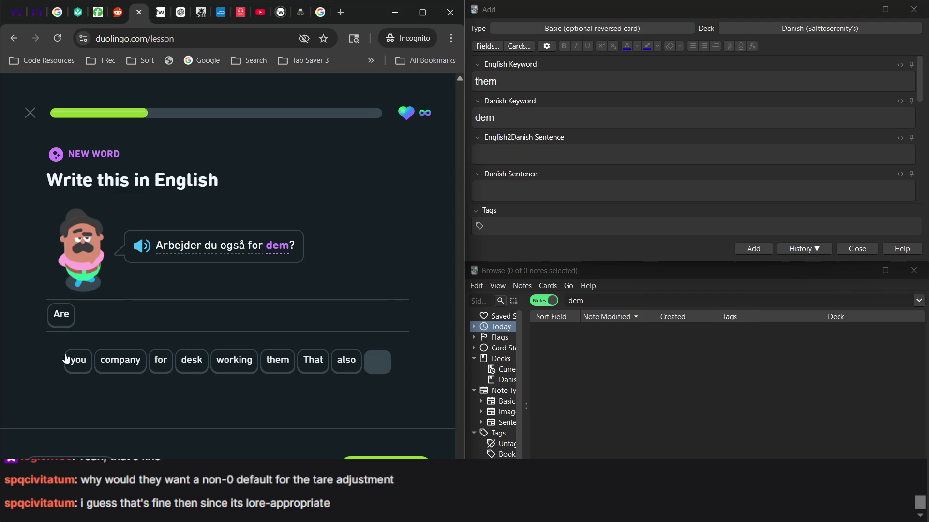
# Step: Complete the Duolingo answer 'Are you also working for them' from the word chips
pyautogui.click(74, 362)
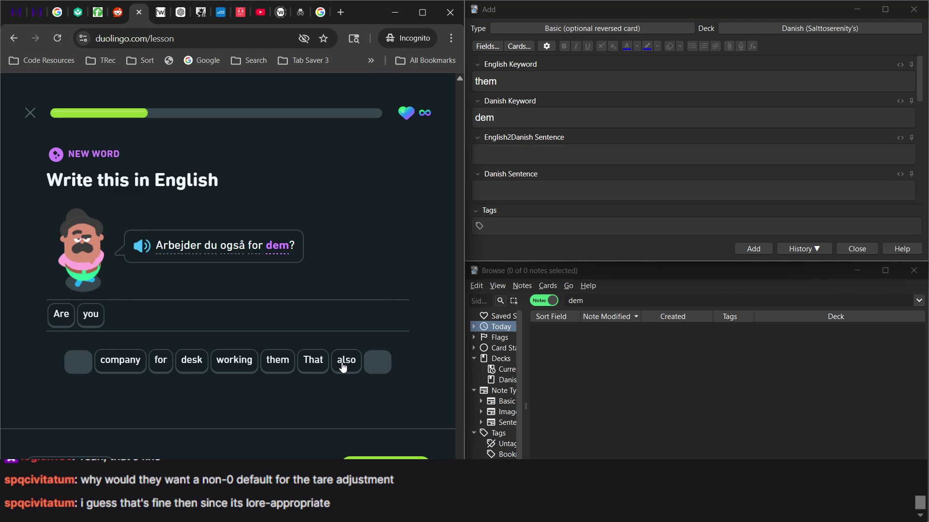
pyautogui.click(344, 367)
pyautogui.click(216, 360)
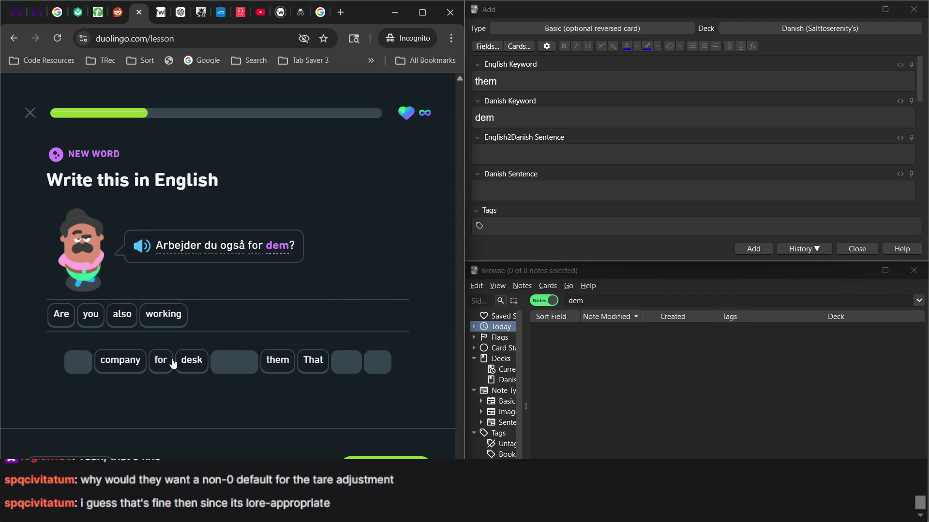
pyautogui.click(161, 361)
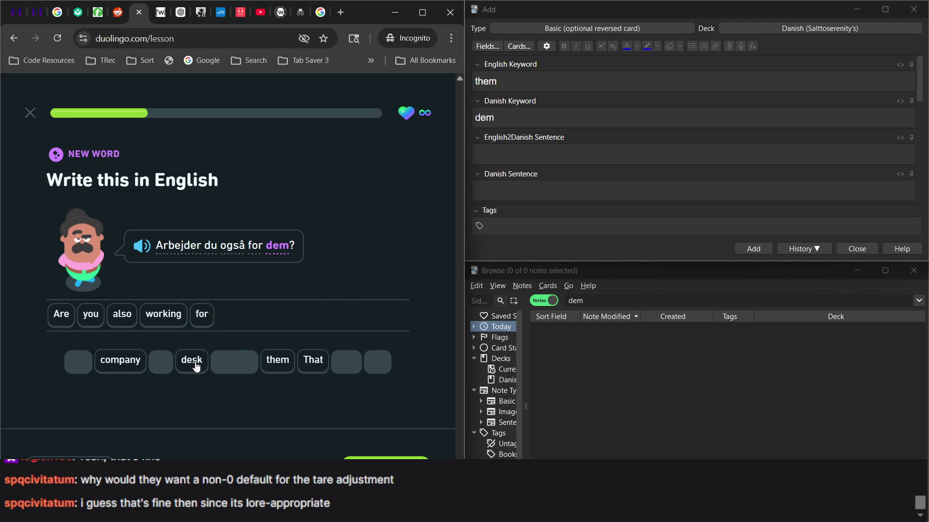
pyautogui.click(276, 363)
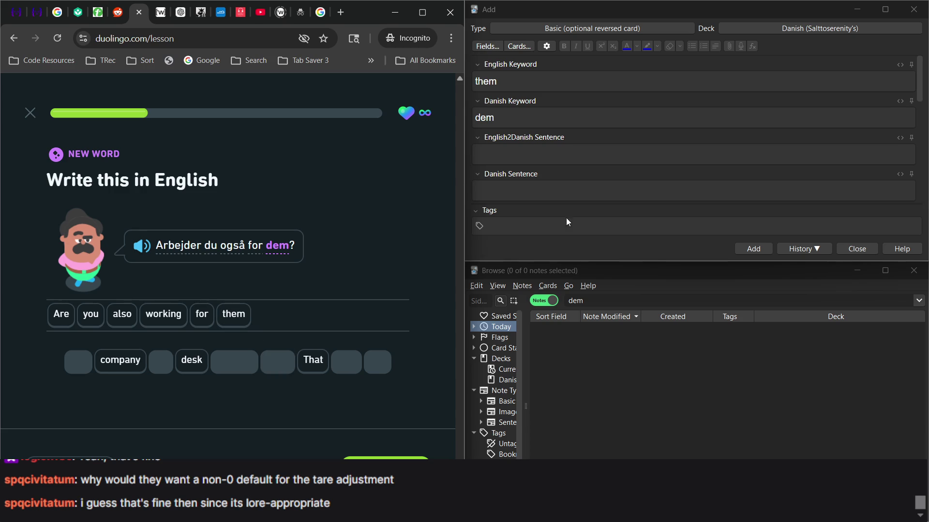
pyautogui.click(524, 153)
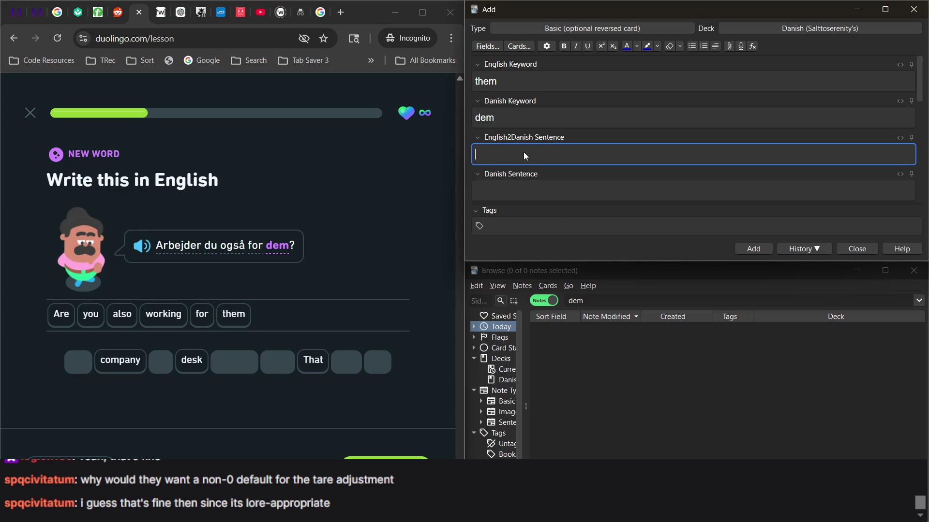
# Step: Tag the new them/dem note with DanishSentenceCheck
pyautogui.scroll(-5, 524, 153)
pyautogui.click(515, 229)
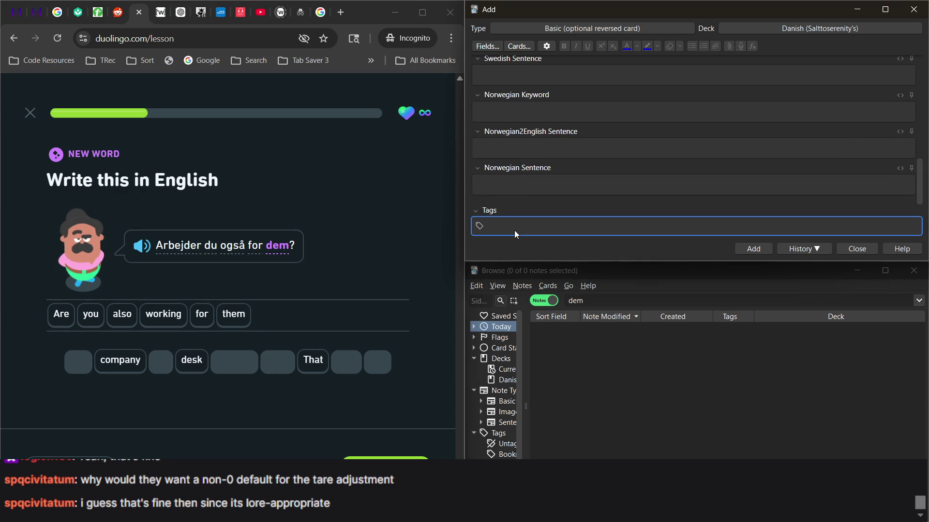
pyautogui.write('ch')
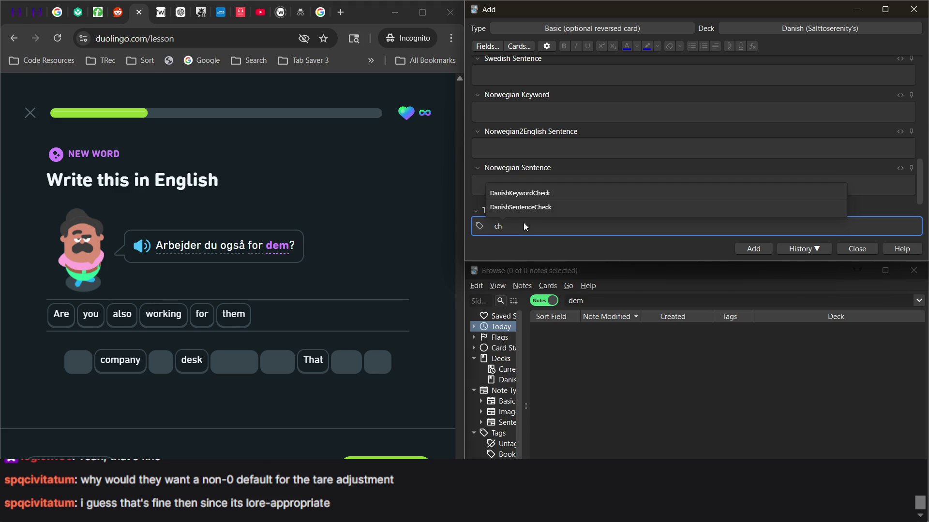
pyautogui.click(530, 207)
pyautogui.scroll(5, 554, 156)
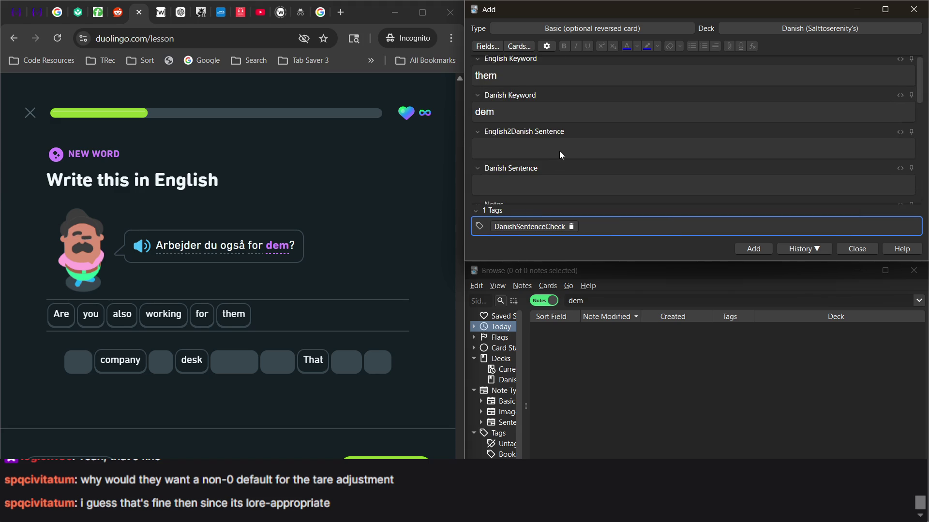
pyautogui.scroll(-3, 560, 151)
pyautogui.scroll(1, 559, 151)
pyautogui.scroll(2, 559, 152)
# Step: Fill in 'Are you also working for them?' and 'Arbejder du også for dem?' as the sentences
pyautogui.click(532, 161)
pyautogui.write('Are you also working for them')
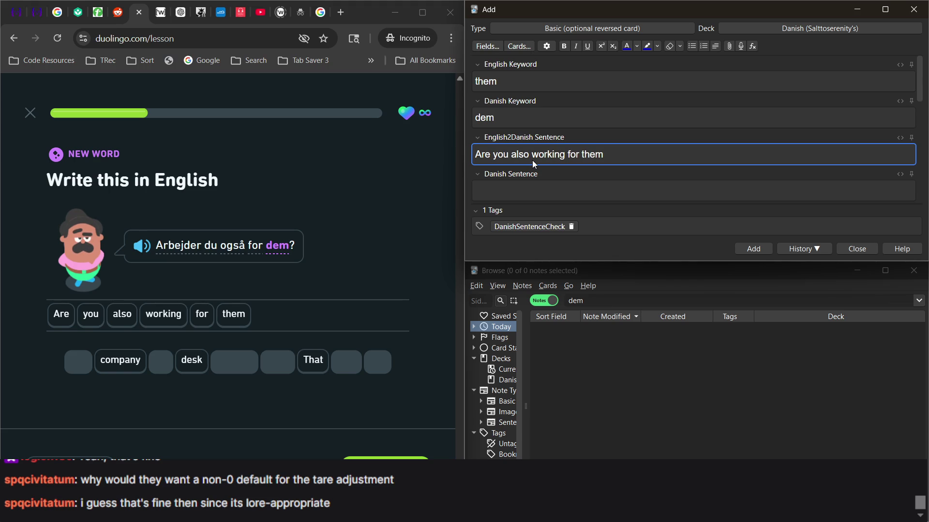
pyautogui.write('?')
pyautogui.click(497, 195)
pyautogui.write('Arbeider of')
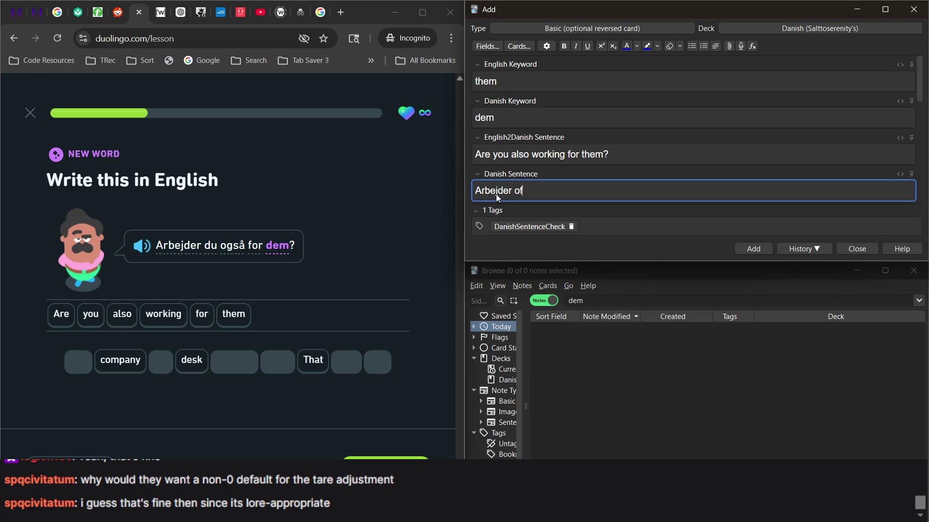
pyautogui.press('BackSpace')
pyautogui.write('gs')
pyautogui.write('å do')
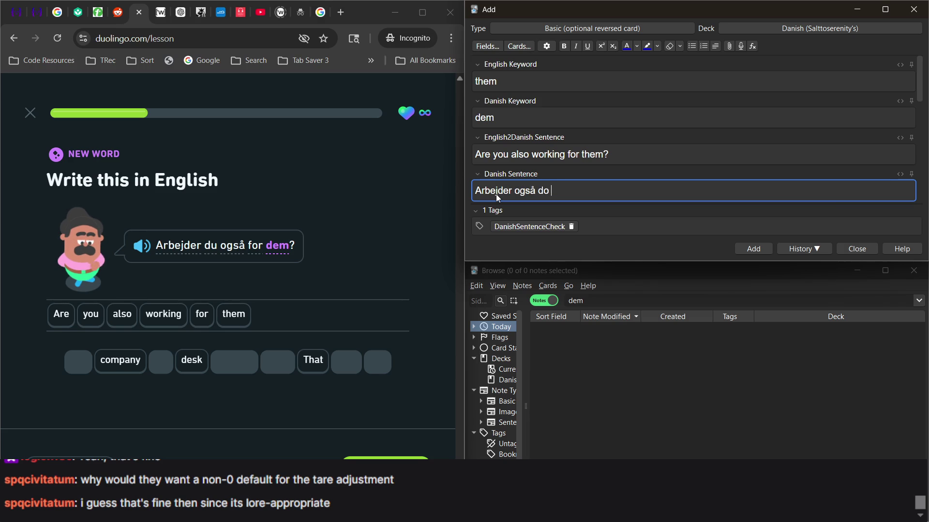
pyautogui.press('BackSpace')
pyautogui.write('for dem?')
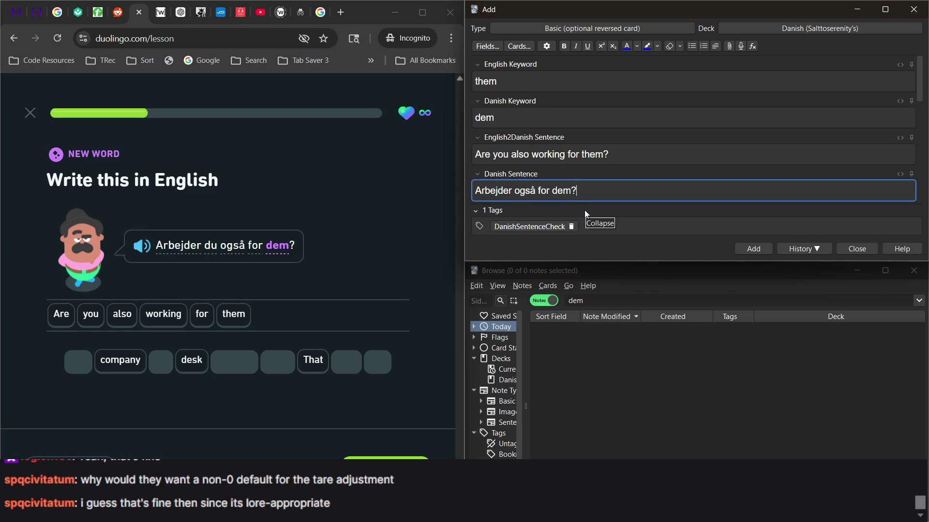
pyautogui.click(517, 191)
pyautogui.write('du også')
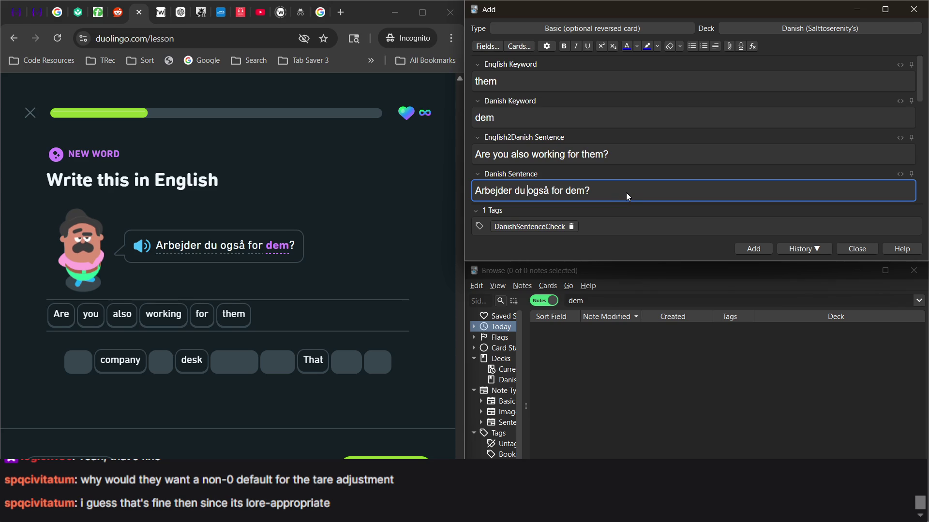
# Step: Write the Notes line 'Can you also say, Arbejder du også til dem?' using the copied Danish sentence
pyautogui.scroll(-1, 626, 195)
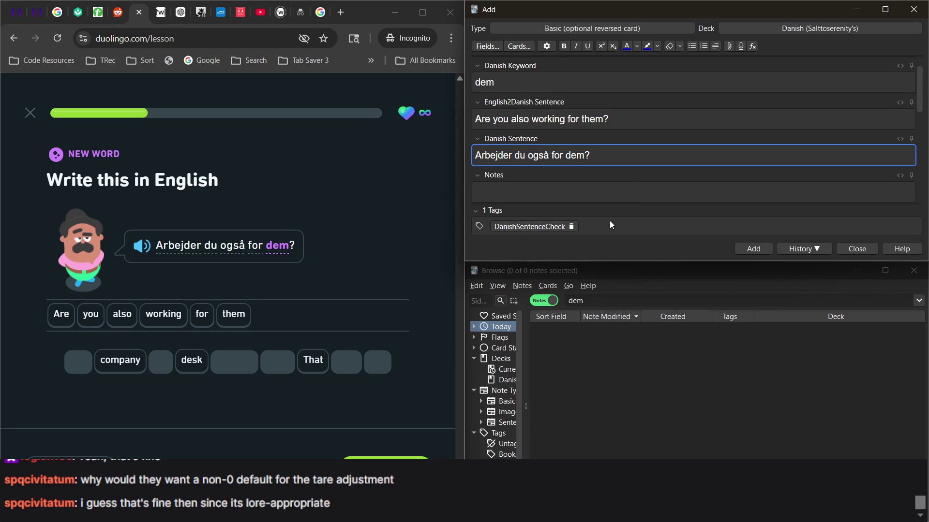
pyautogui.scroll(-1, 615, 193)
pyautogui.click(585, 182)
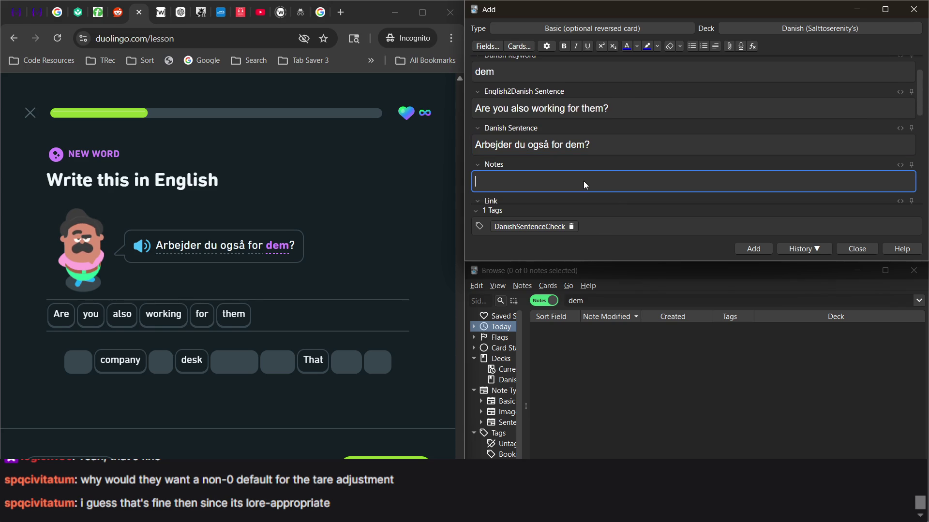
pyautogui.write('Can you als')
pyautogui.write('o say,')
pyautogui.tripleClick(535, 143)
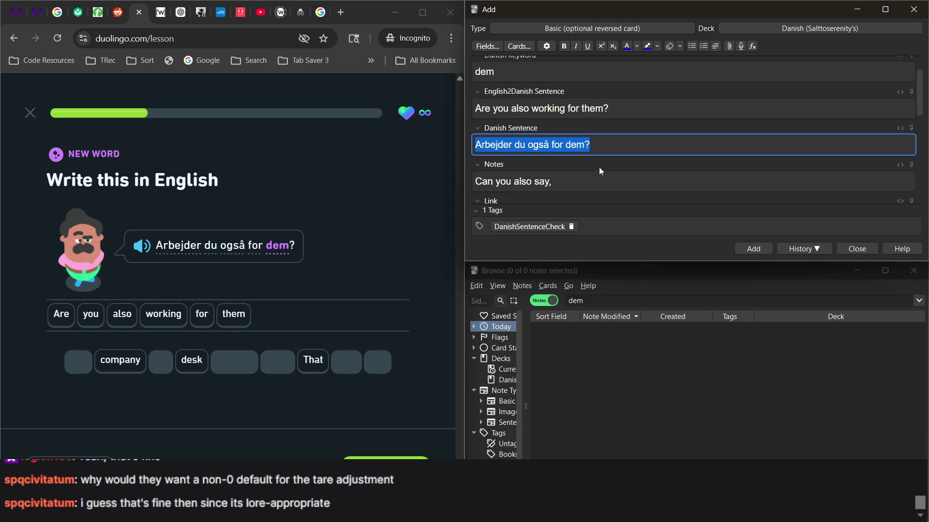
pyautogui.hotkey('ctrl', 'c')
pyautogui.click(605, 178)
pyautogui.hotkey('ctrl', 'v')
pyautogui.doubleClick(637, 185)
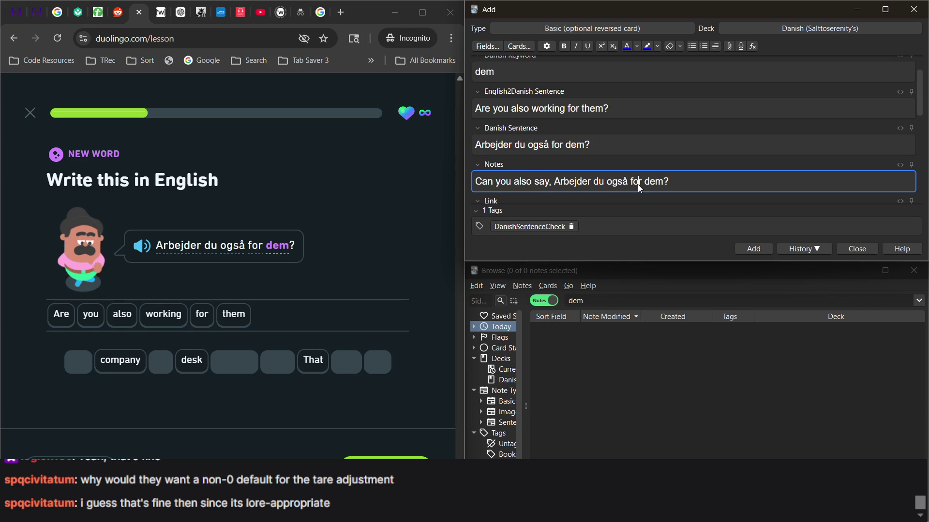
pyautogui.write('til')
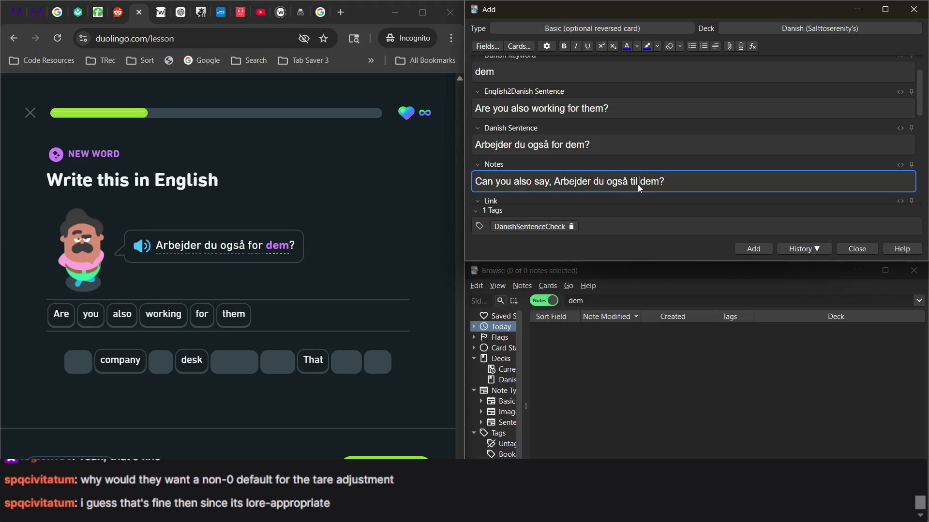
pyautogui.click(690, 146)
# Step: Save the them/dem note with Add and return to Duolingo
pyautogui.scroll(1, 690, 146)
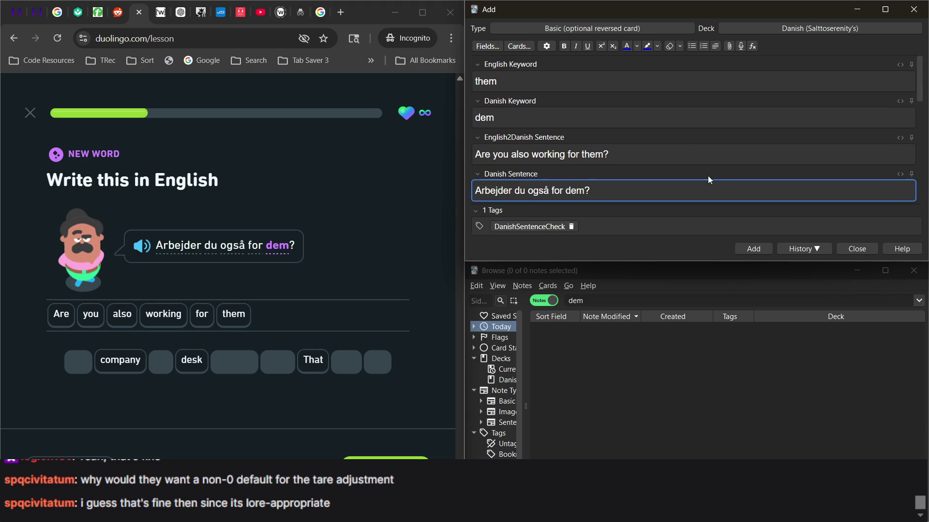
pyautogui.click(749, 249)
pyautogui.click(334, 265)
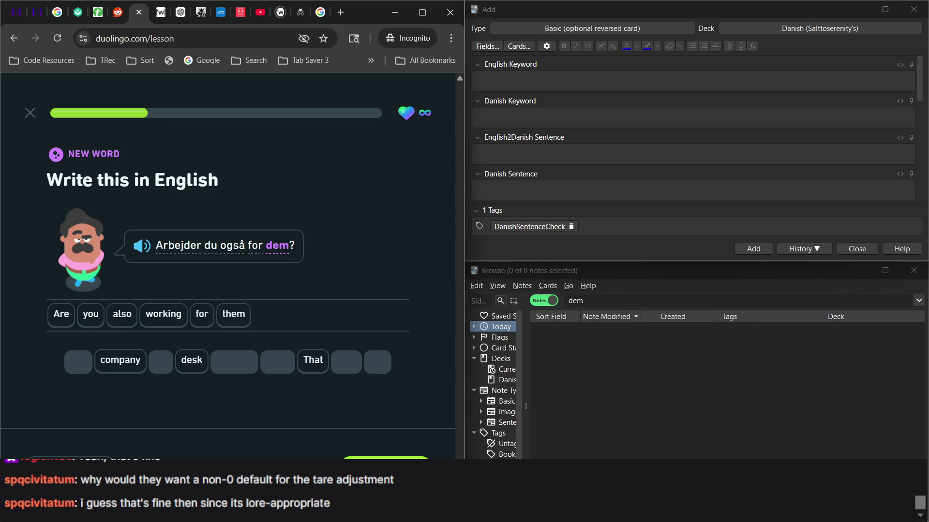
# Step: Answer the listening exercise with 'Skal vi lægge en plan for denne weekend' and check it
pyautogui.press('Return')
pyautogui.press('Return')
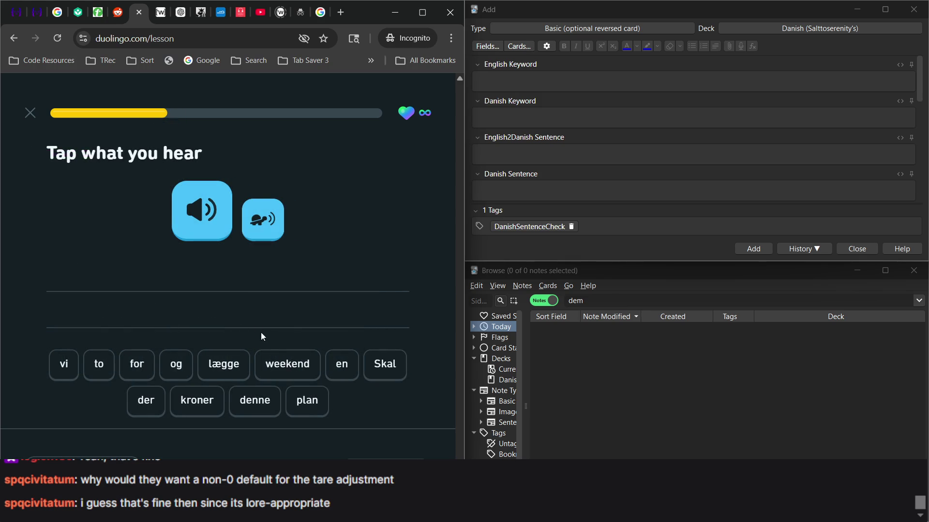
pyautogui.write('svl')
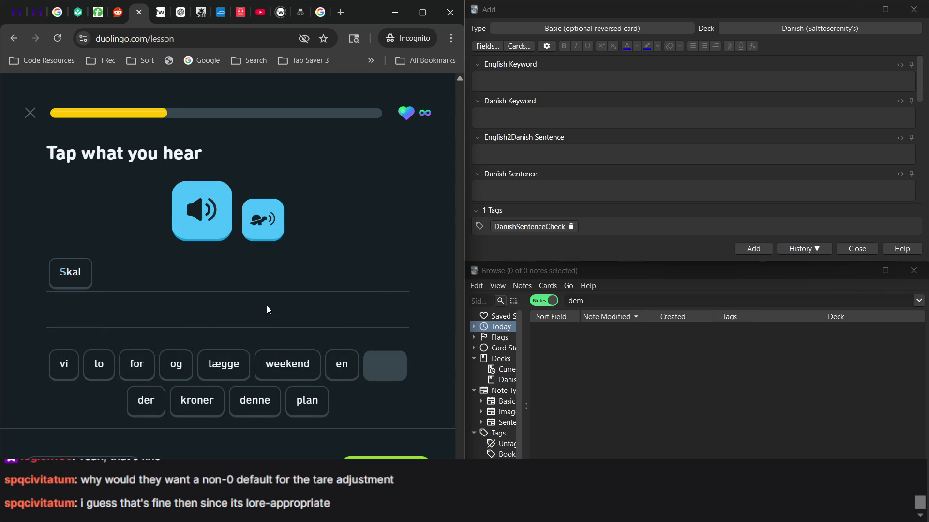
pyautogui.write('ep')
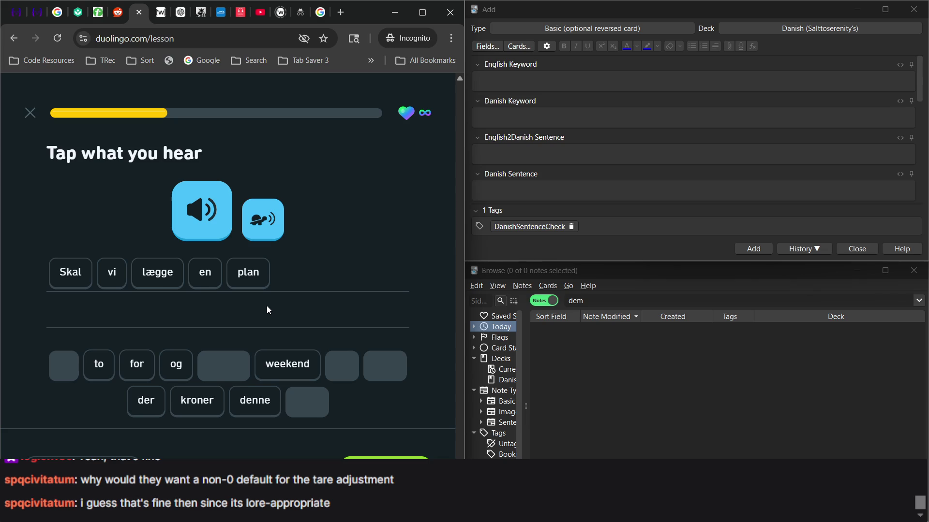
pyautogui.write('for')
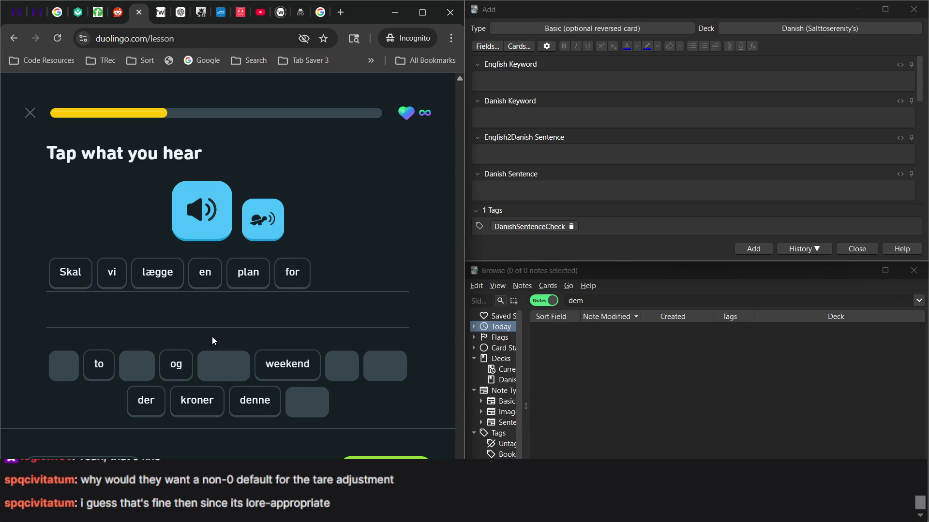
pyautogui.click(261, 401)
pyautogui.click(296, 363)
pyautogui.press('Return')
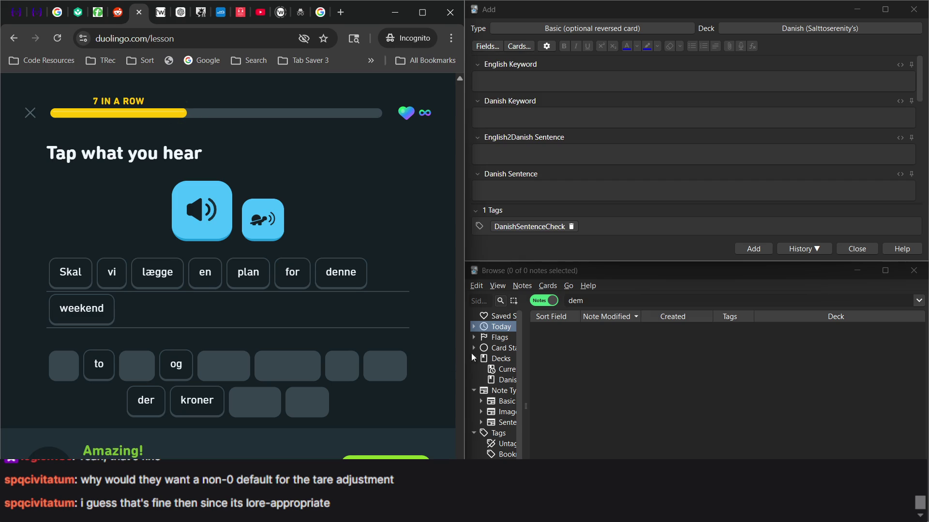
pyautogui.click(498, 328)
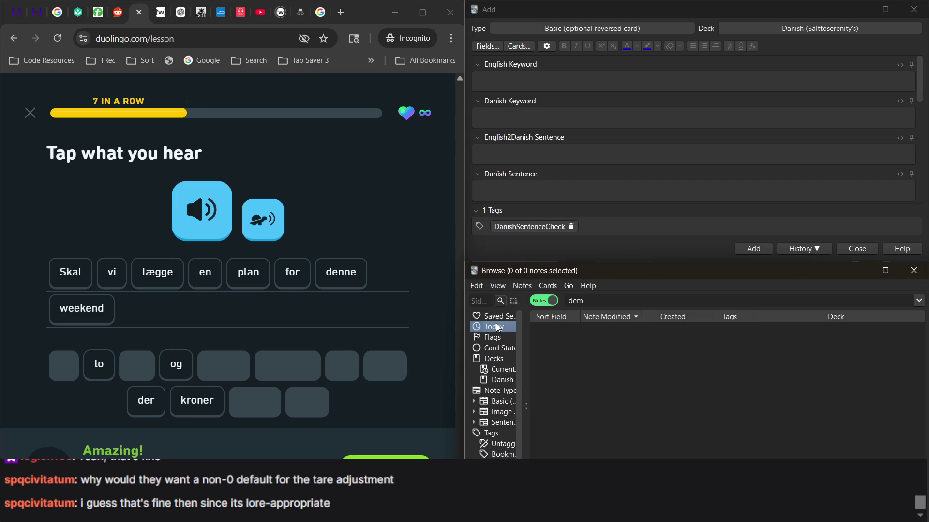
# Step: Search deck:* to list all notes and open the lægge note's English2Danish Sentence
pyautogui.click(603, 300)
pyautogui.press('BackSpace')
pyautogui.press('BackSpace')
pyautogui.press('BackSpace')
pyautogui.press('Return')
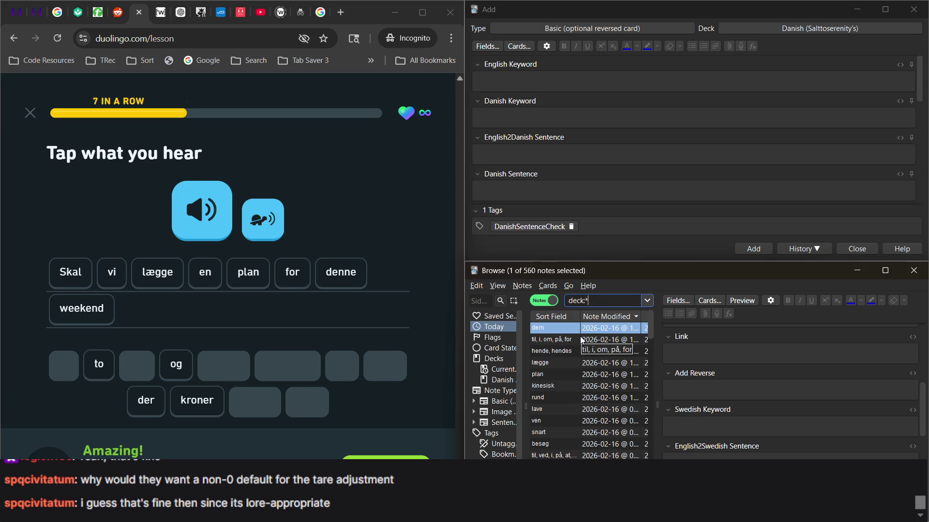
pyautogui.click(571, 367)
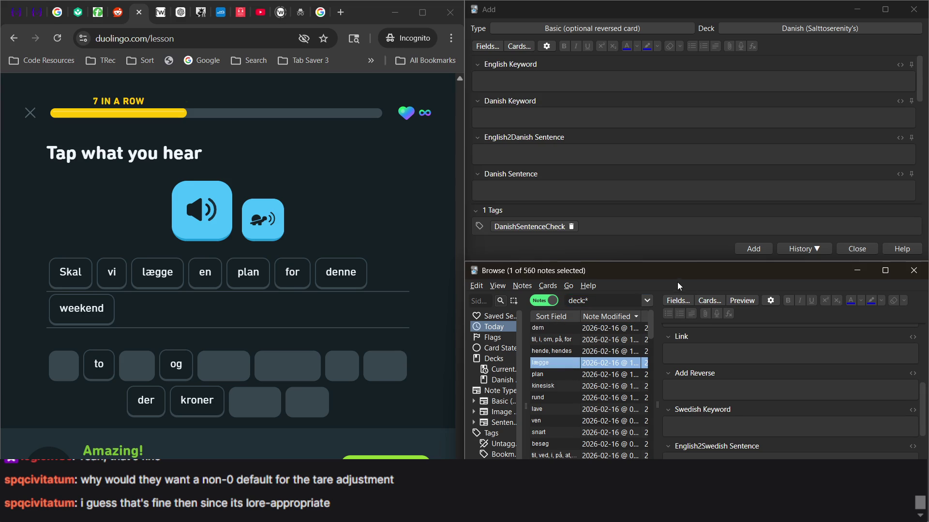
pyautogui.scroll(5, 724, 399)
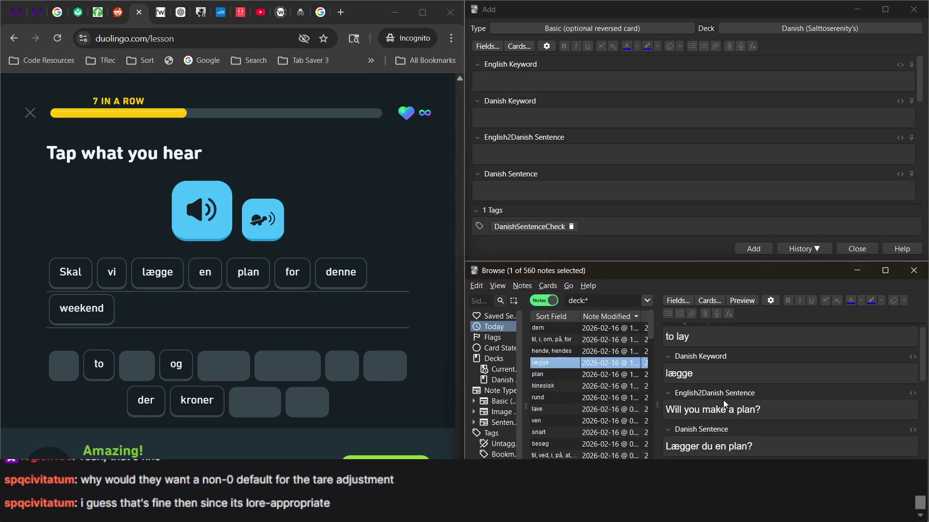
pyautogui.scroll(-1, 723, 400)
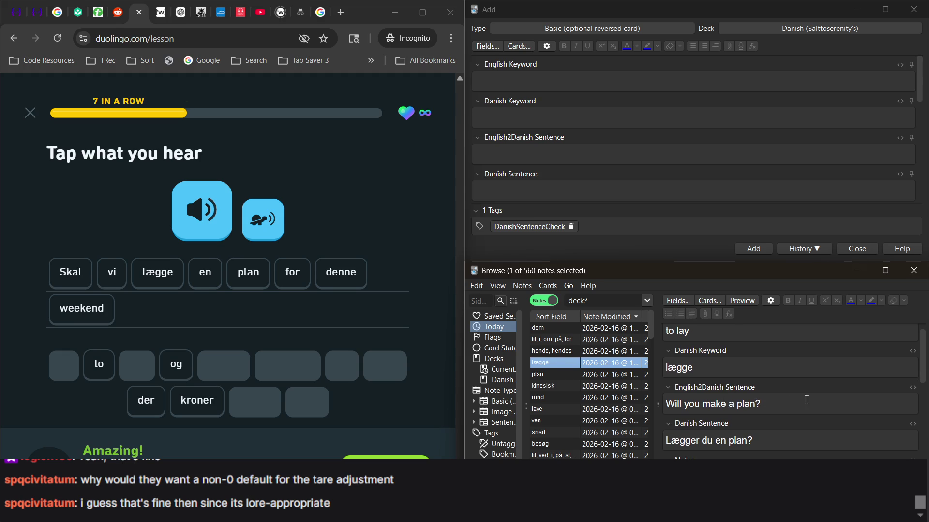
pyautogui.click(797, 402)
# Step: Append ' / Should we make a plan for this weekend?' and ' / Skal vi lægge en plan for denne weekend?' to the sentence fields
pyautogui.write('/ ')
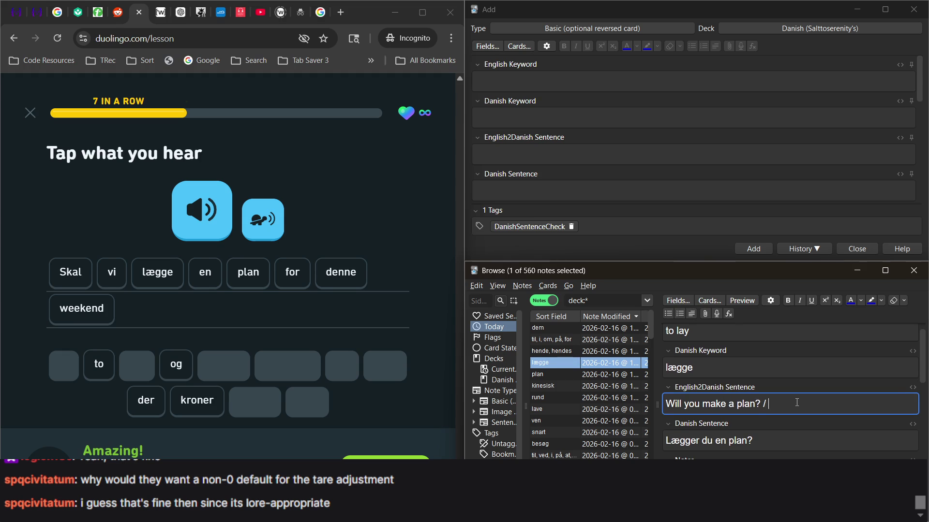
pyautogui.write('Should we make a plan for this weekend?')
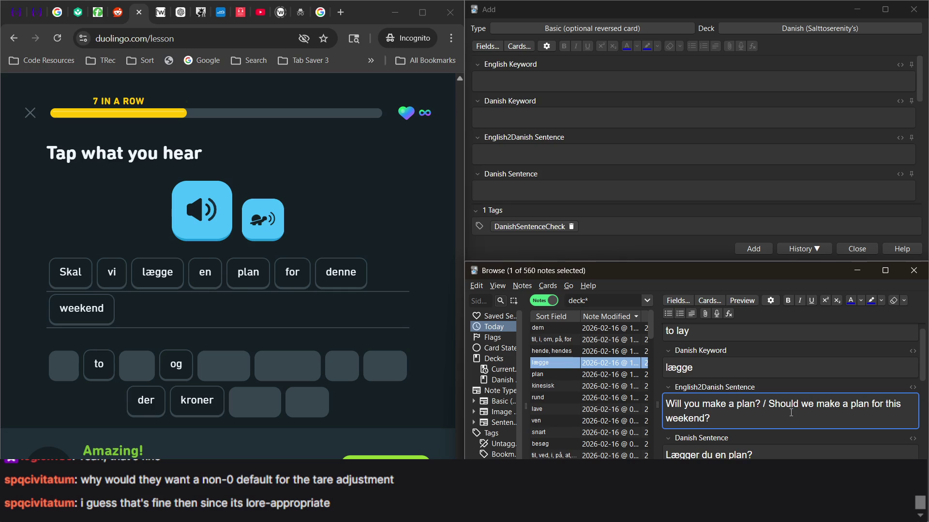
pyautogui.scroll(-2, 791, 413)
pyautogui.click(804, 405)
pyautogui.write('/ Skal ')
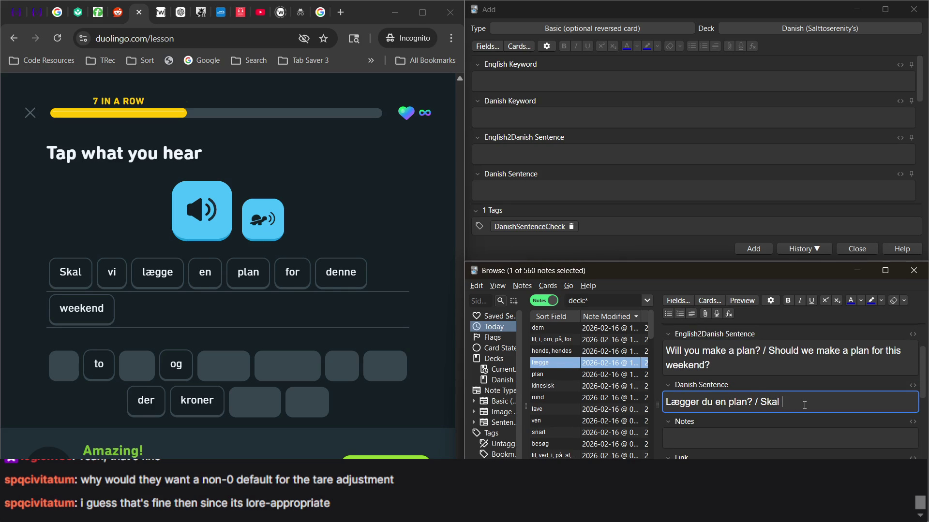
pyautogui.write('vi lægge')
pyautogui.write(' en plan ')
pyautogui.write('for')
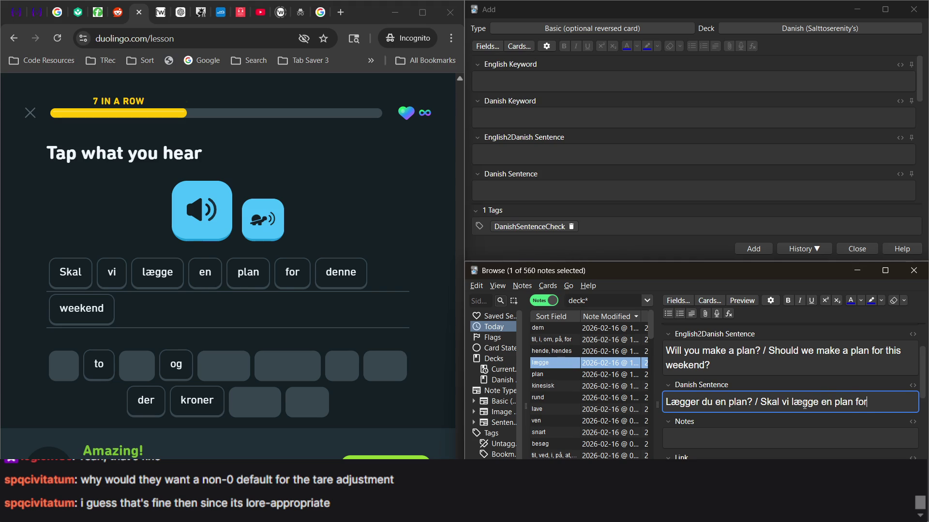
pyautogui.write(' denne weekend?')
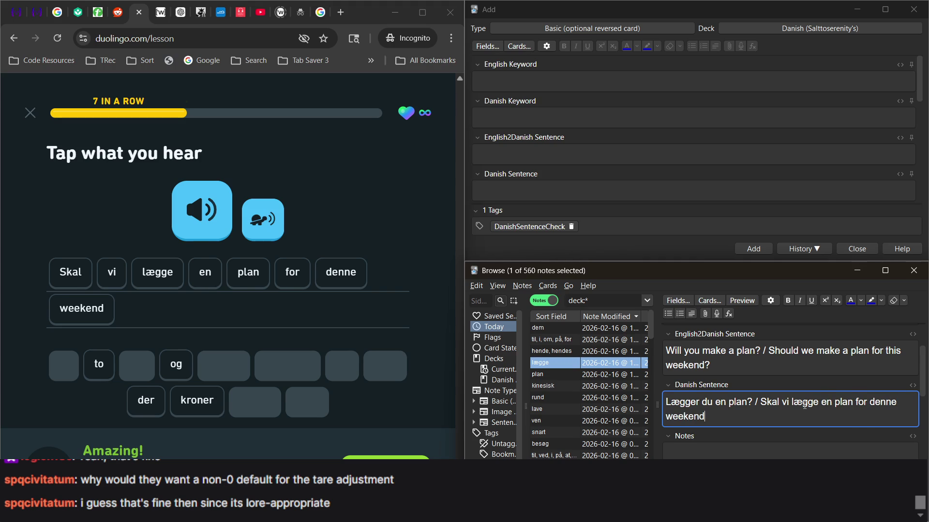
pyautogui.click(758, 369)
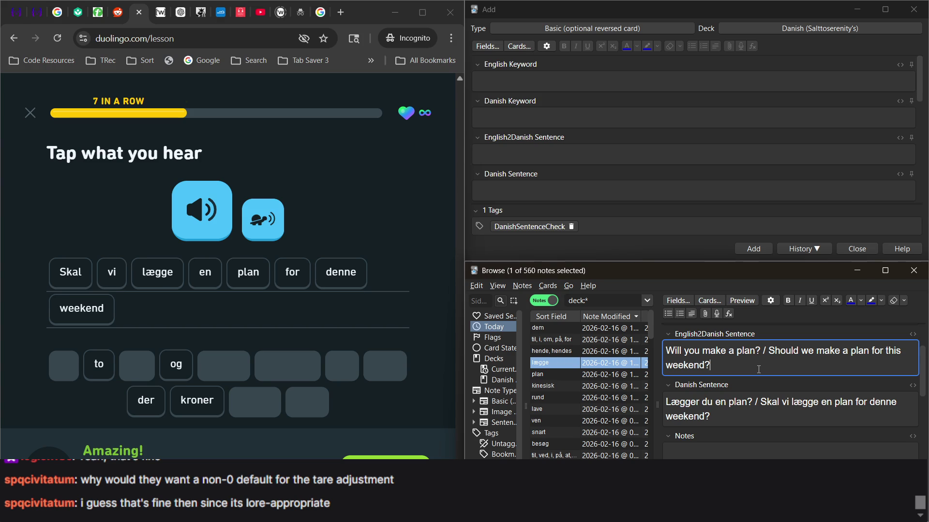
pyautogui.click(757, 421)
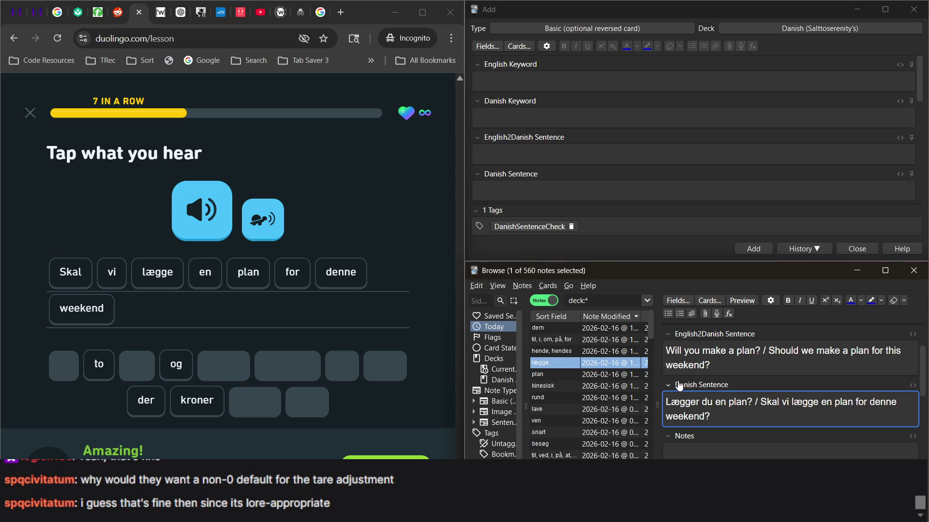
pyautogui.scroll(-1, 688, 387)
pyautogui.scroll(-1, 687, 387)
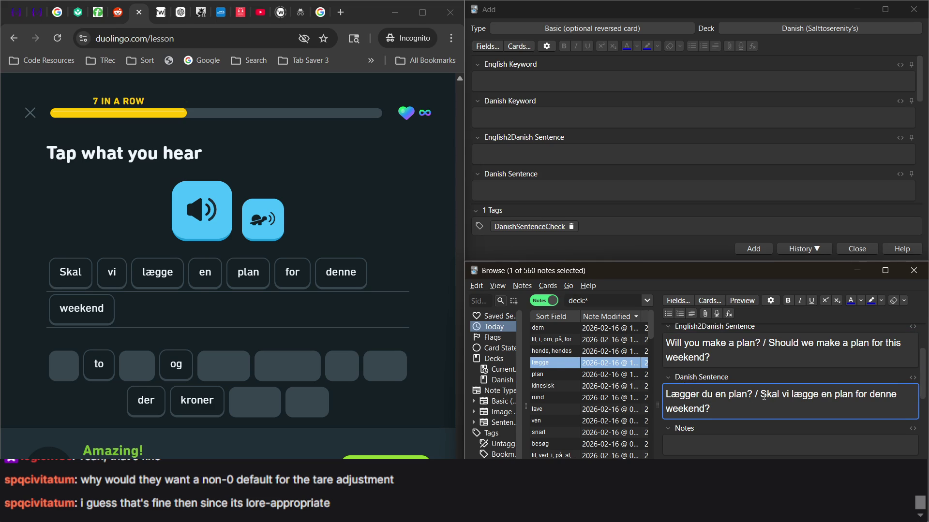
pyautogui.moveTo(761, 394); pyautogui.dragTo(778, 409)
pyautogui.hotkey('ctrl', 'c')
# Step: In Notes, paste the Skal vi sentence after 'Can you also say,' and change 'for' to 'til'
pyautogui.click(707, 444)
pyautogui.write('Can you also say,')
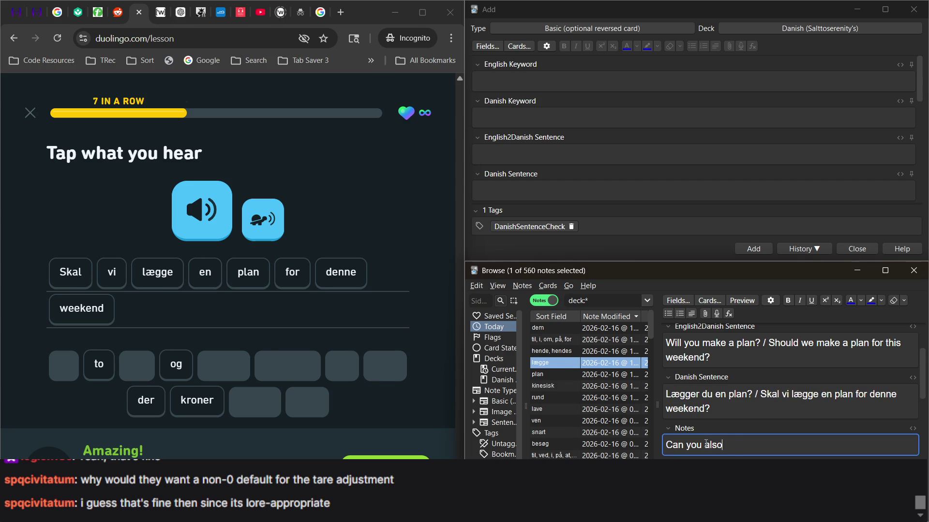
pyautogui.hotkey('ctrl', 'v')
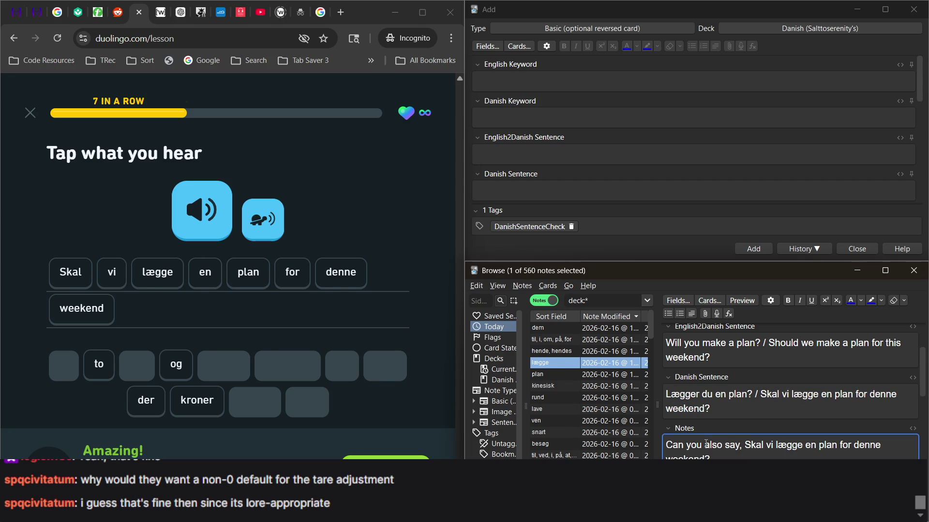
pyautogui.doubleClick(845, 443)
pyautogui.write('til')
pyautogui.scroll(-2, 845, 443)
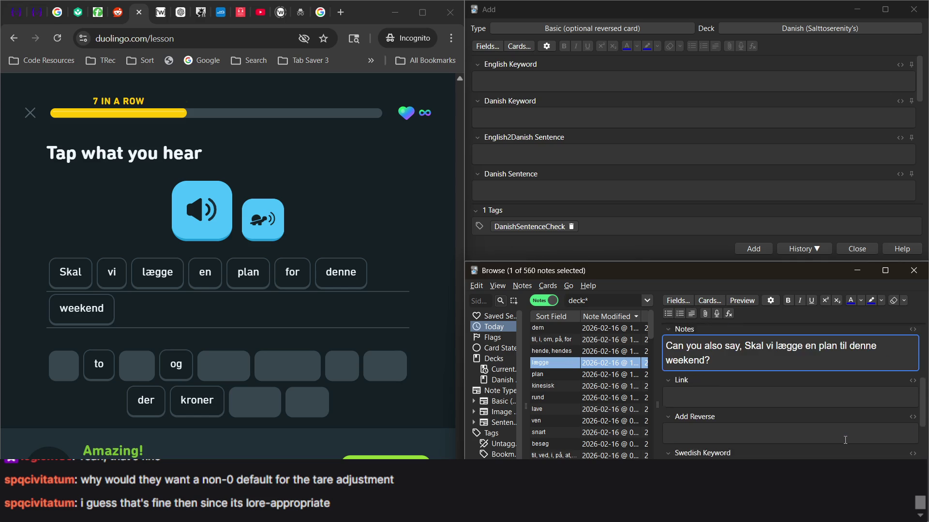
pyautogui.scroll(-2, 846, 444)
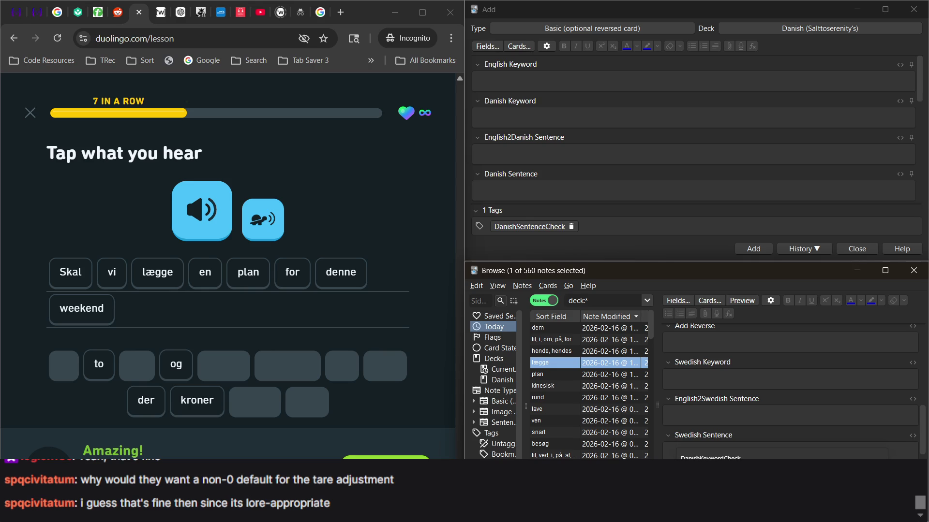
# Step: Move to the next exercise and answer 'I am putting a spoon for you here', getting it marked correct
pyautogui.click(359, 458)
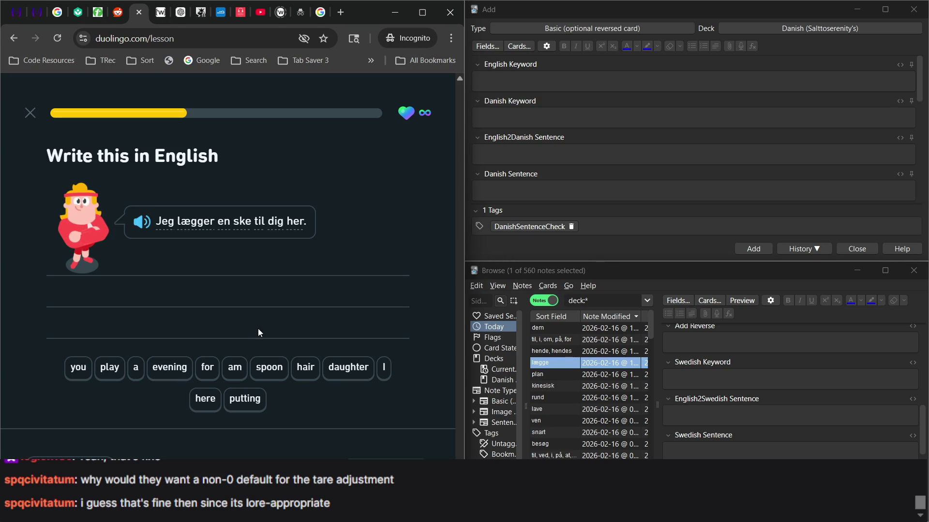
pyautogui.click(381, 370)
pyautogui.click(233, 373)
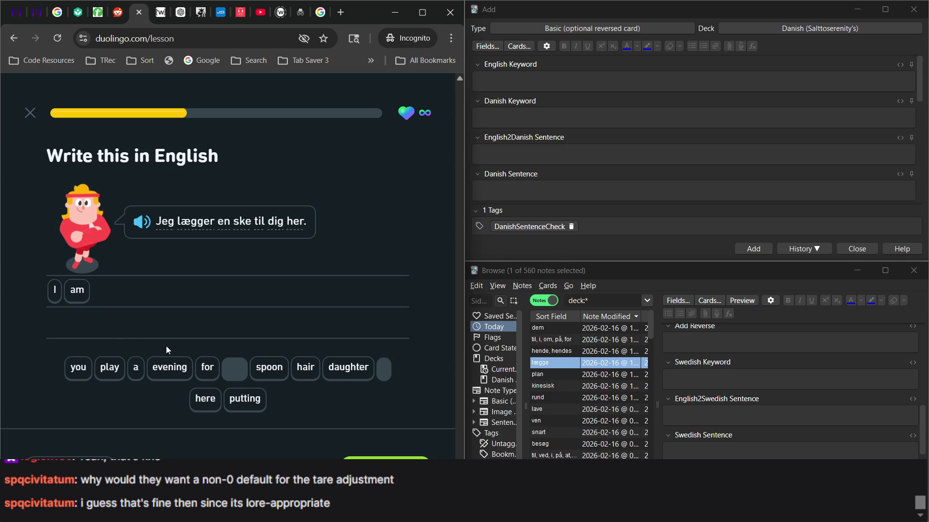
pyautogui.click(245, 399)
pyautogui.click(135, 370)
pyautogui.click(254, 373)
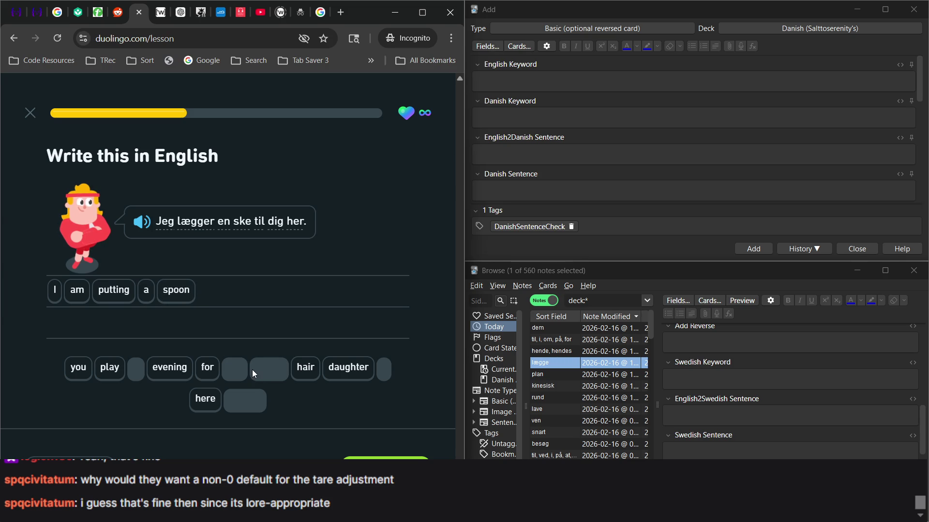
pyautogui.click(212, 373)
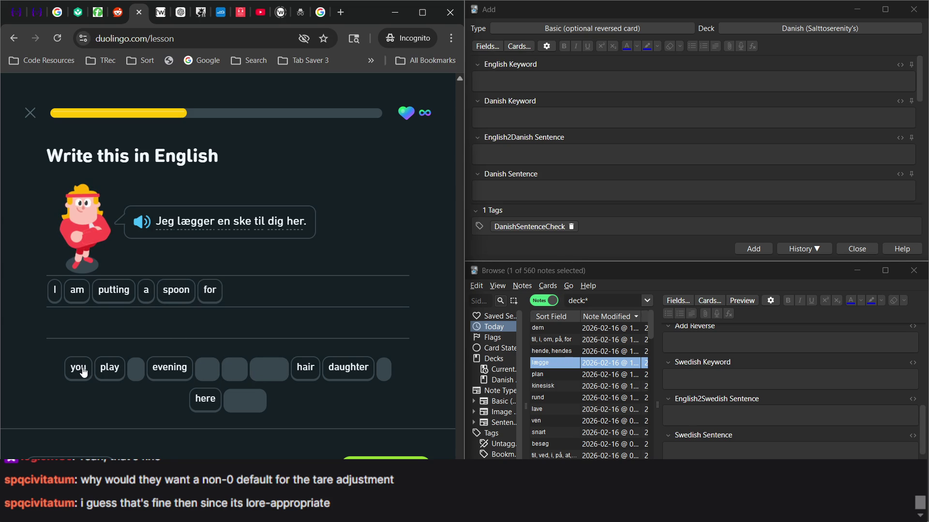
pyautogui.click(83, 371)
pyautogui.click(207, 398)
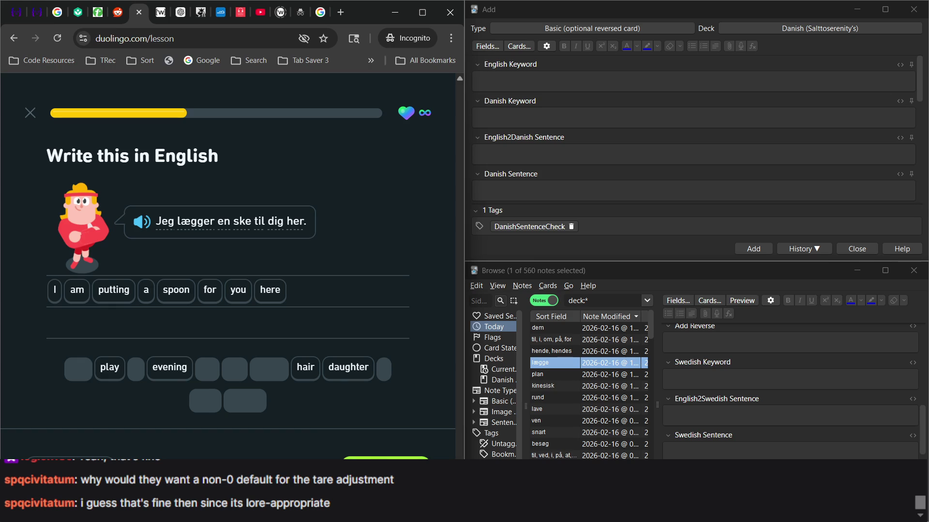
pyautogui.press('Return')
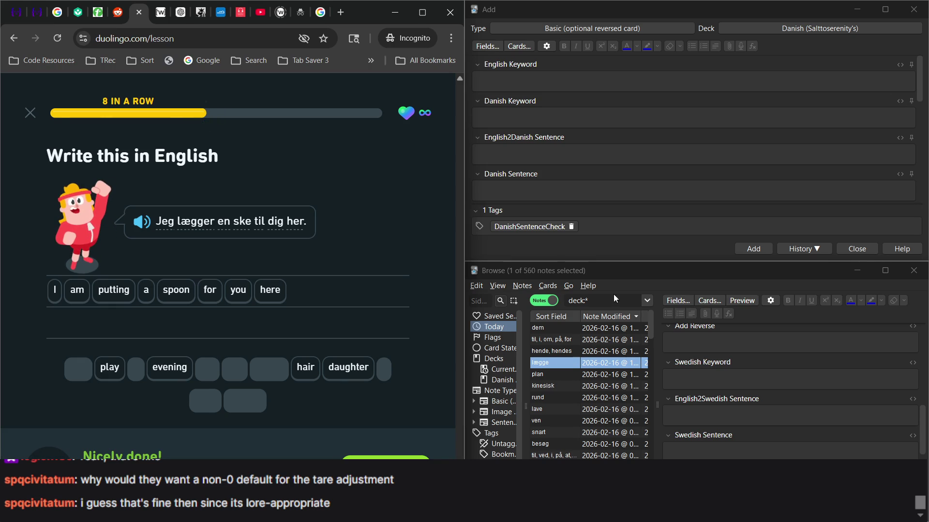
pyautogui.click(496, 81)
# Step: Fill in keywords 'to put' / 'lægge' and the sentences 'I am putting a spoon for you here.' / 'Jeg lægger en ske til dig her.'
pyautogui.write('ti')
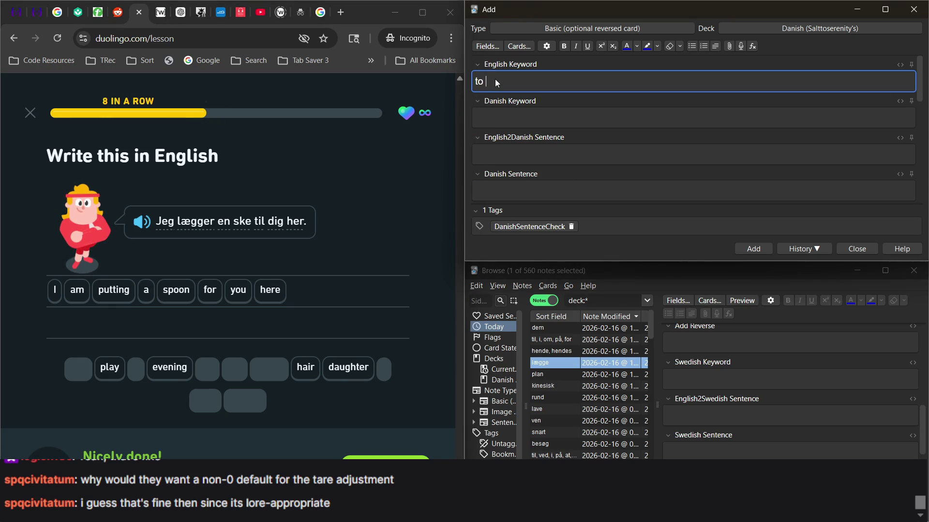
pyautogui.write('put')
pyautogui.click(536, 117)
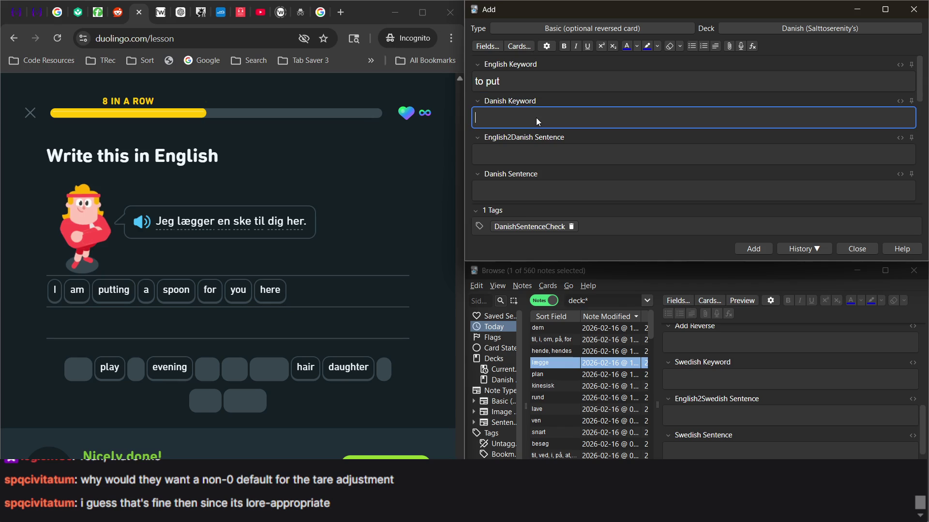
pyautogui.write('læ')
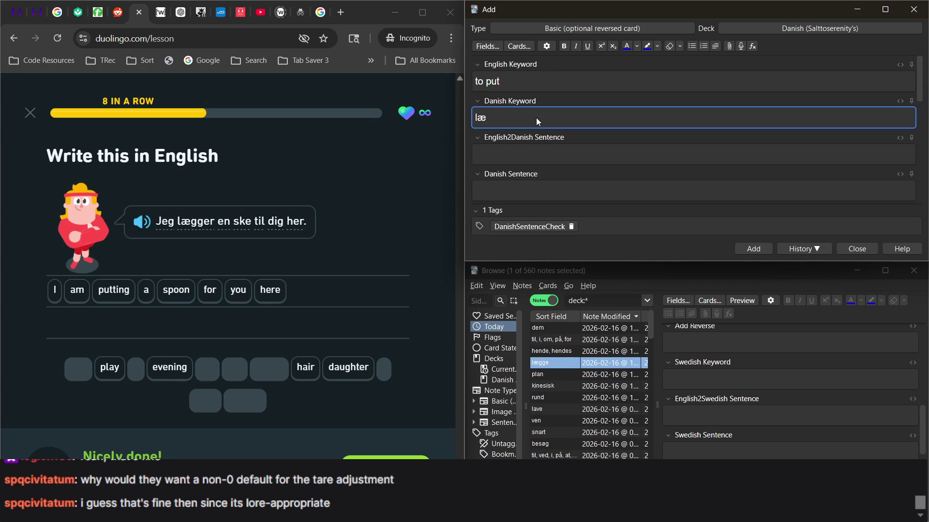
pyautogui.write('gge')
pyautogui.click(524, 154)
pyautogui.write('I')
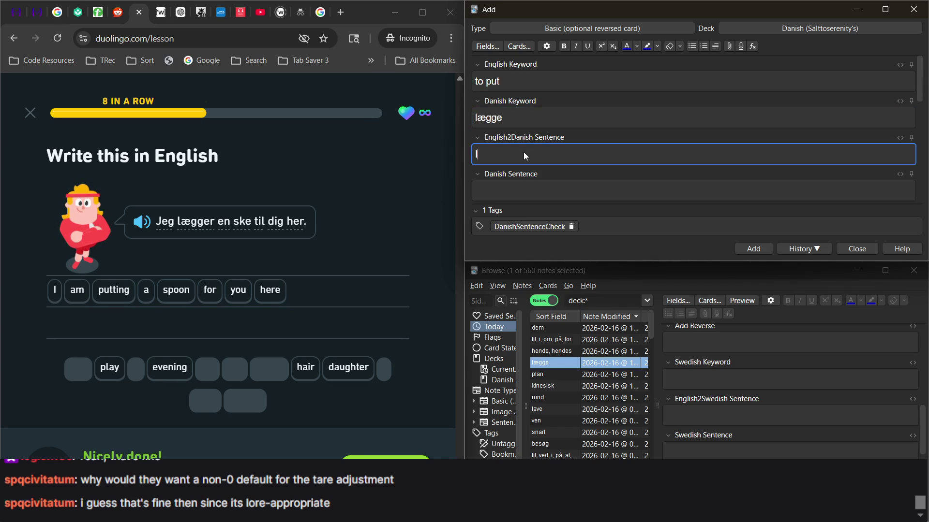
pyautogui.write(' amtting a spoon ')
pyautogui.write('for you gere')
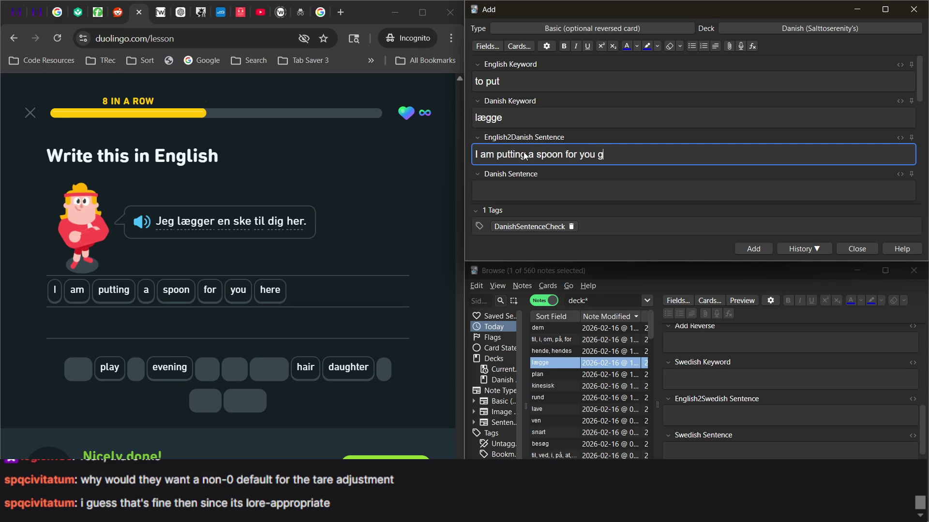
pyautogui.press('BackSpace')
pyautogui.press('BackSpace')
pyautogui.press('BackSpace')
pyautogui.press('BackSpace')
pyautogui.write('here.')
pyautogui.click(530, 196)
pyautogui.write('Jeg lægger en ske ')
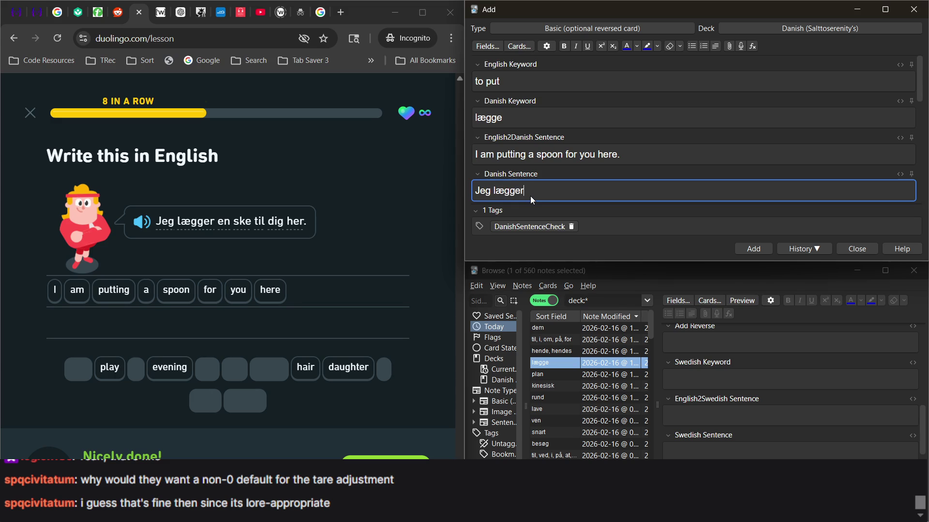
pyautogui.write('til dig her.')
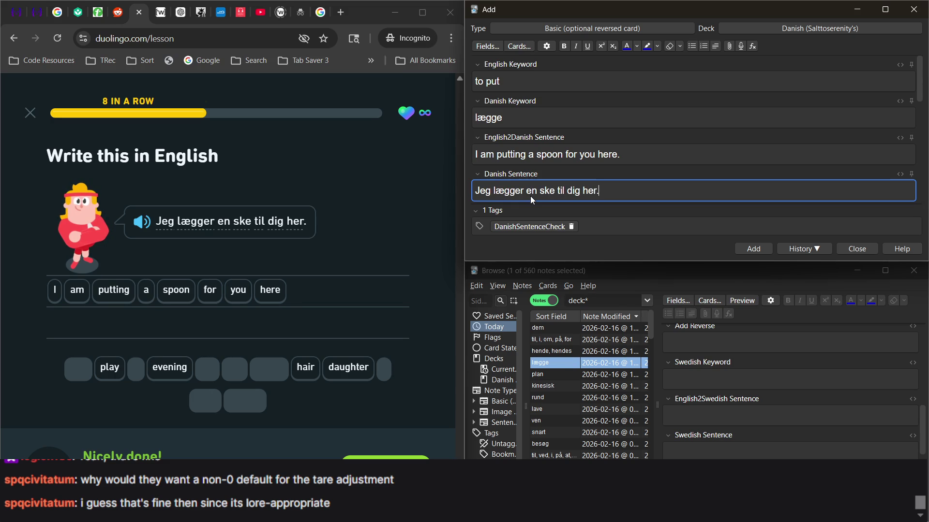
# Step: Write 'Can you also say, Jeg lægger en ske til dig her.' in Notes and add the note
pyautogui.scroll(-1, 626, 166)
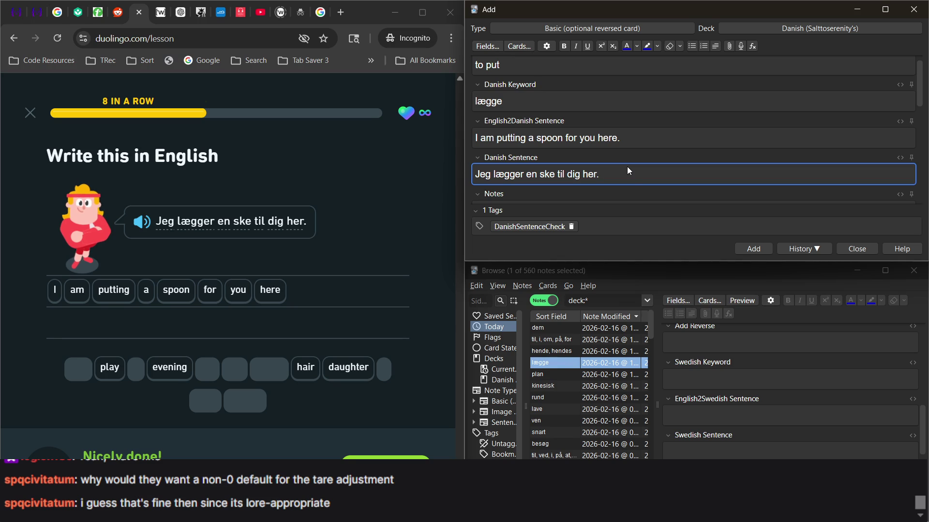
pyautogui.scroll(-1, 629, 171)
pyautogui.scroll(-2, 627, 167)
pyautogui.click(604, 177)
pyautogui.write('C')
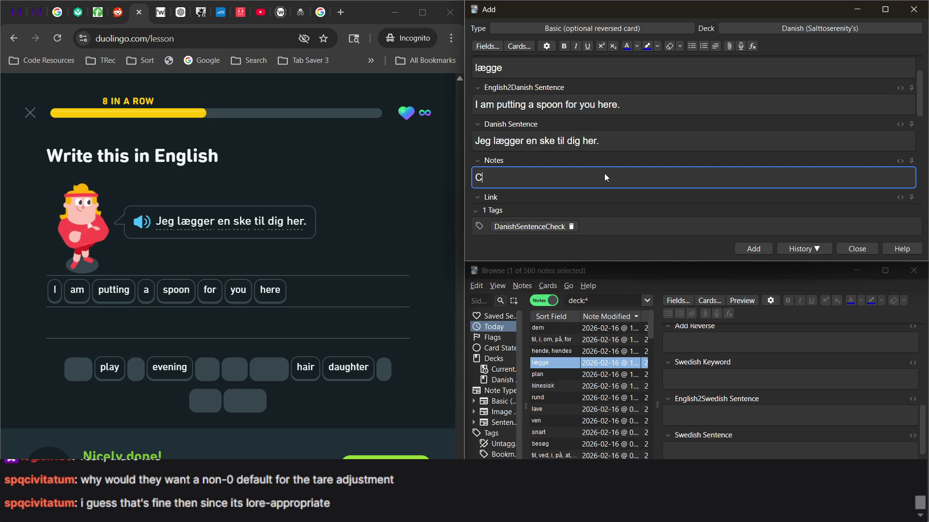
pyautogui.write('an you also say,')
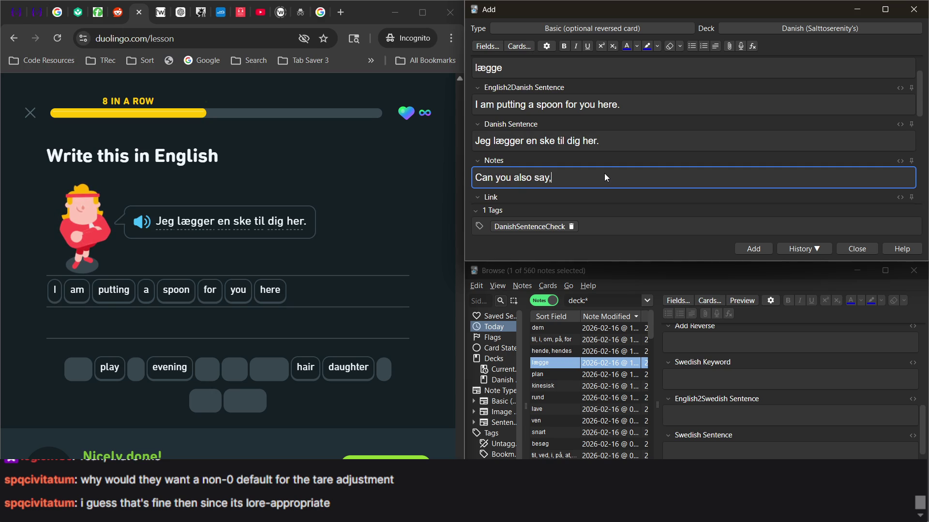
pyautogui.tripleClick(583, 144)
pyautogui.hotkey('ctrl', 'c')
pyautogui.click(582, 180)
pyautogui.hotkey('ctrl', 'v')
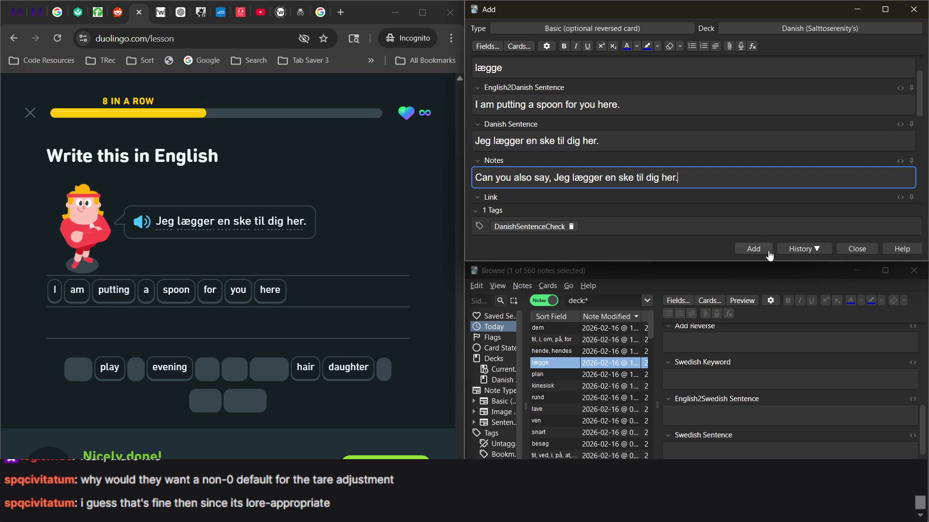
pyautogui.click(756, 250)
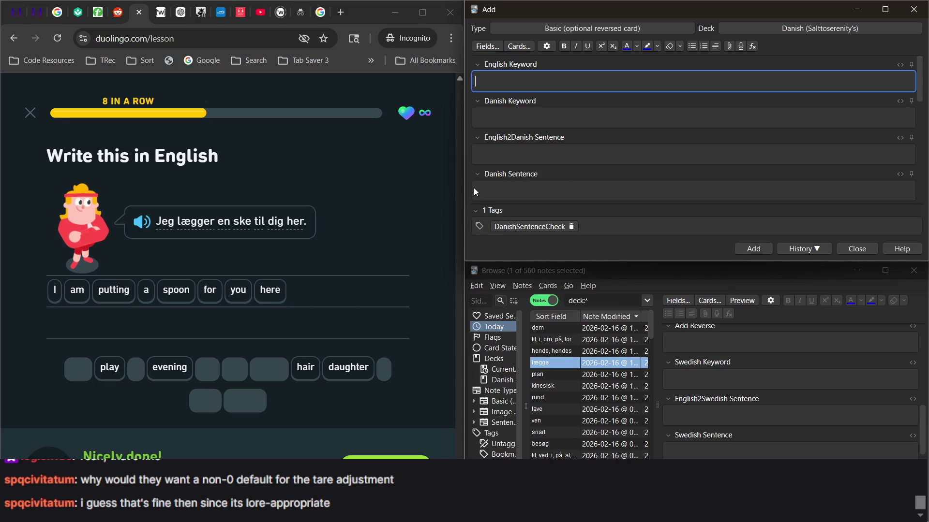
# Step: Refresh the browser list and open the new lægge note down to its Notes field
pyautogui.click(587, 301)
pyautogui.click(556, 329)
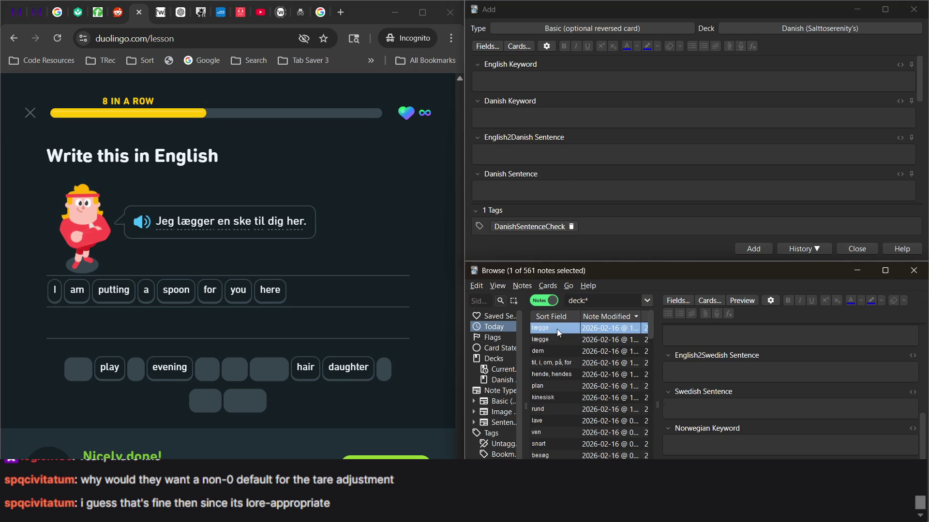
pyautogui.scroll(-1, 730, 370)
pyautogui.scroll(-1, 737, 366)
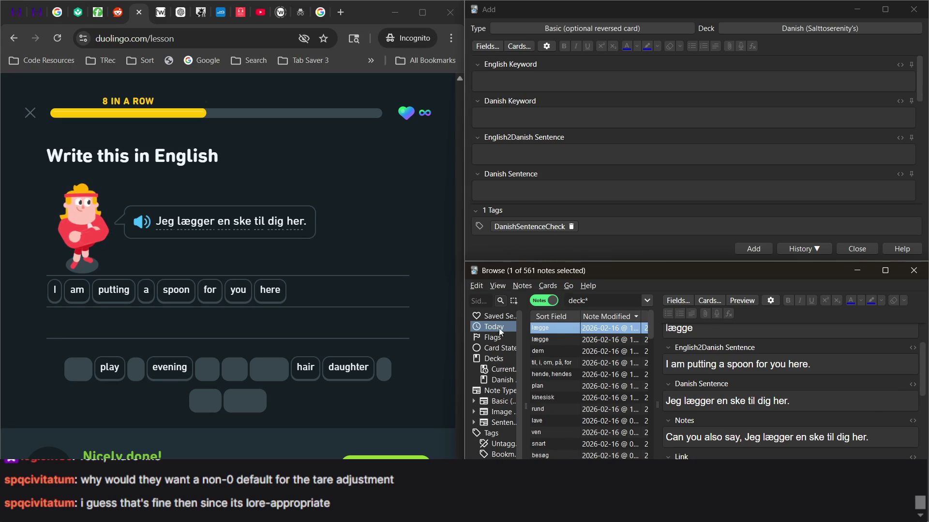
# Step: Glance at the Wiktionary lægge entry, then continue Duolingo to the next exercise
pyautogui.click(161, 13)
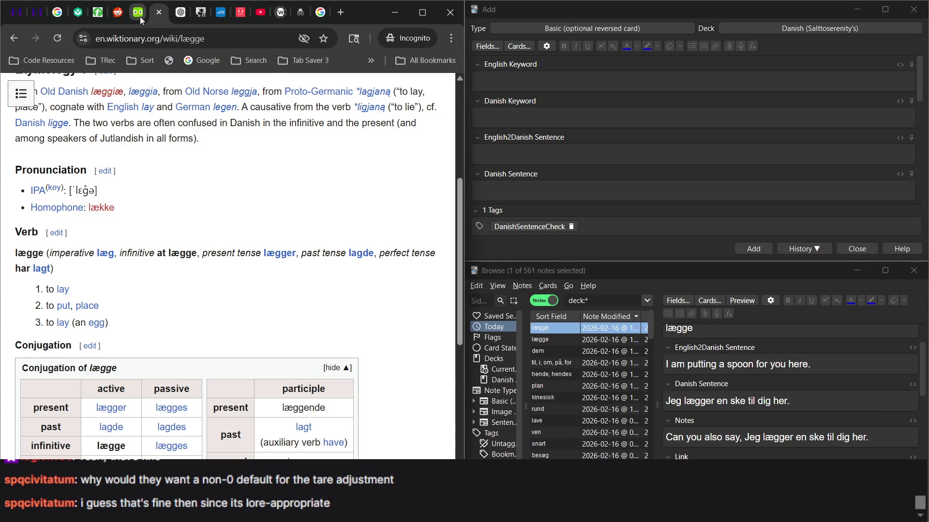
pyautogui.click(138, 13)
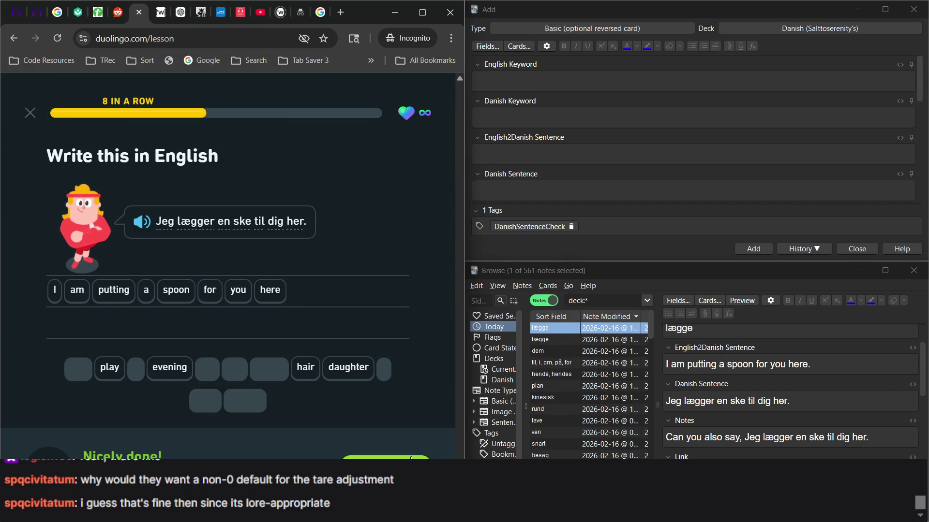
pyautogui.click(411, 458)
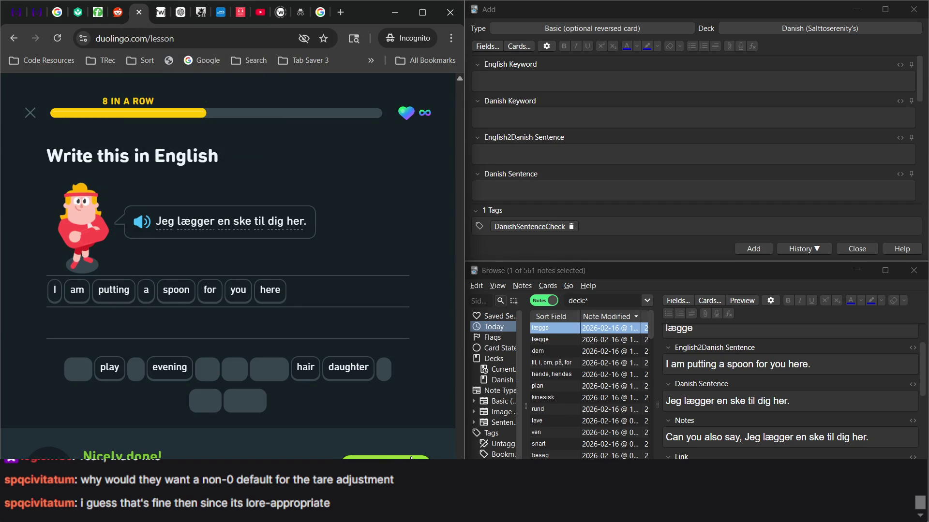
pyautogui.click(382, 457)
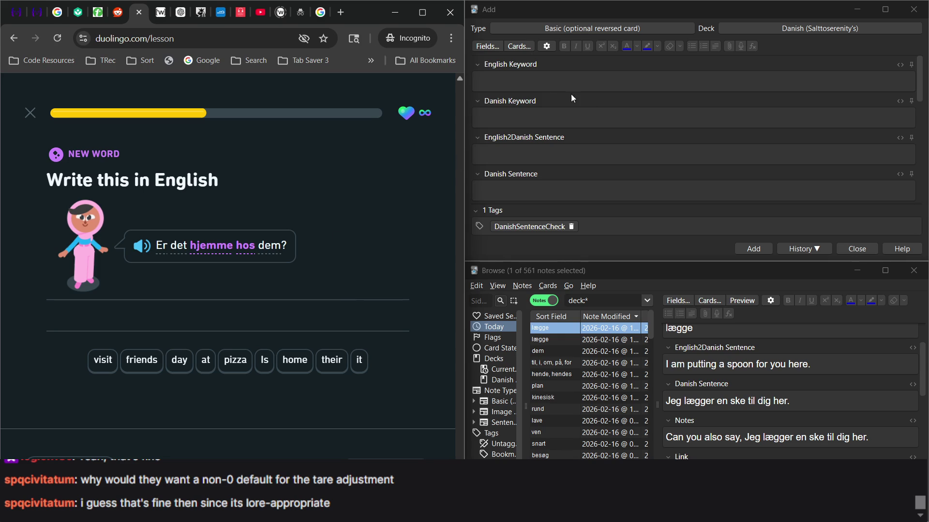
# Step: Answer 'Is it at their home', moving 'home' to the end, and check it
pyautogui.moveTo(248, 249)
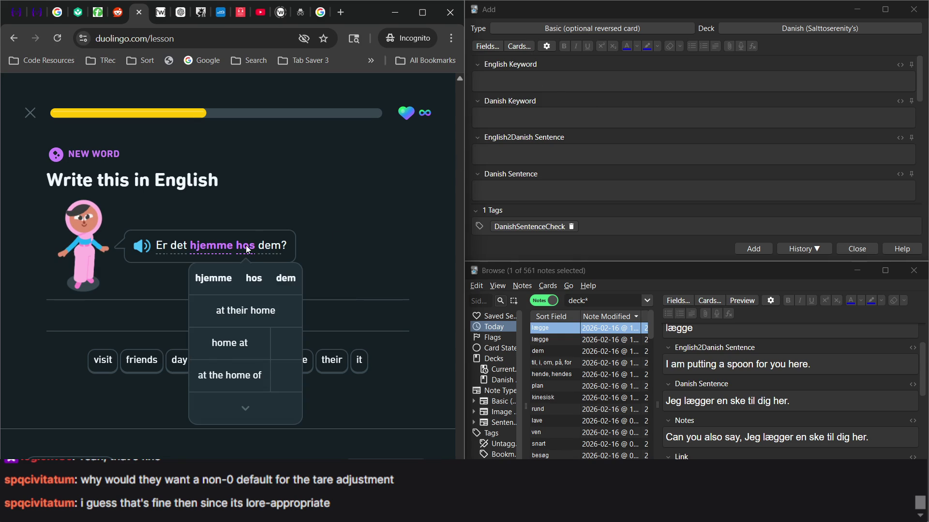
pyautogui.click(264, 360)
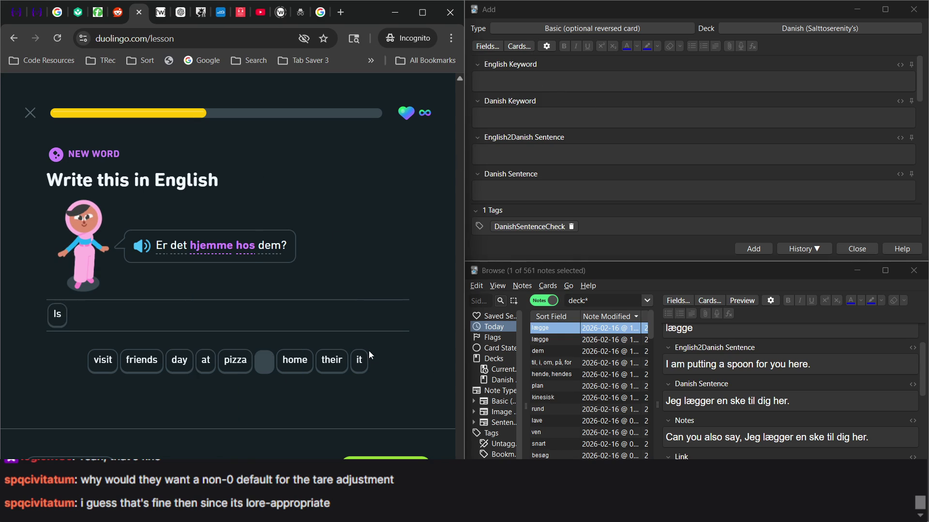
pyautogui.click(361, 367)
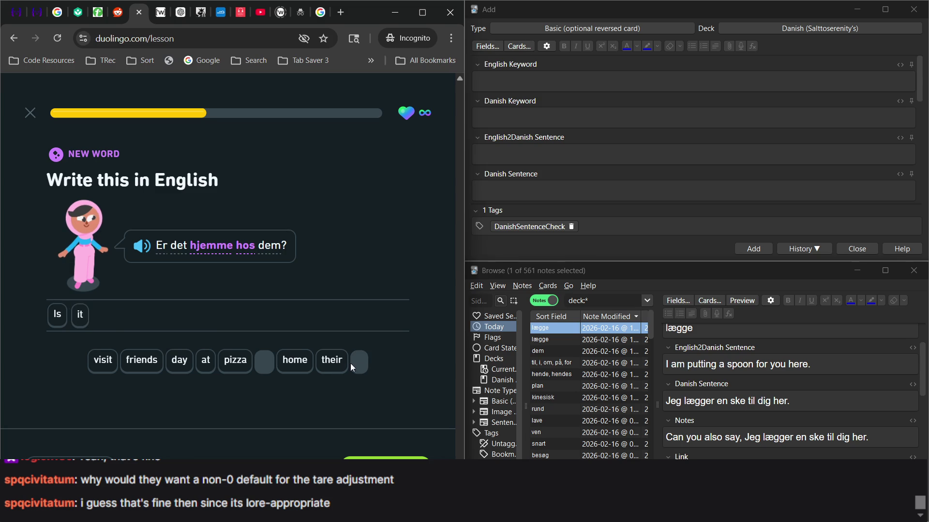
pyautogui.click(290, 368)
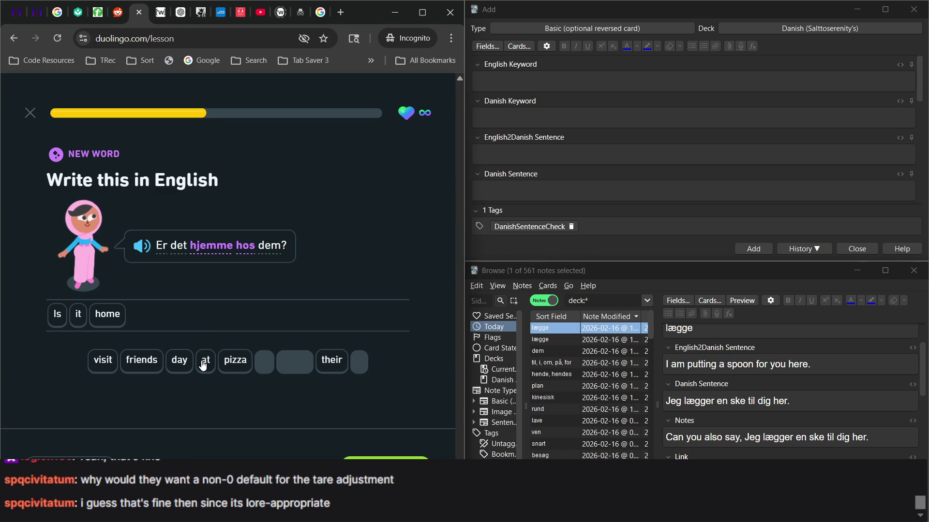
pyautogui.click(207, 366)
pyautogui.click(332, 360)
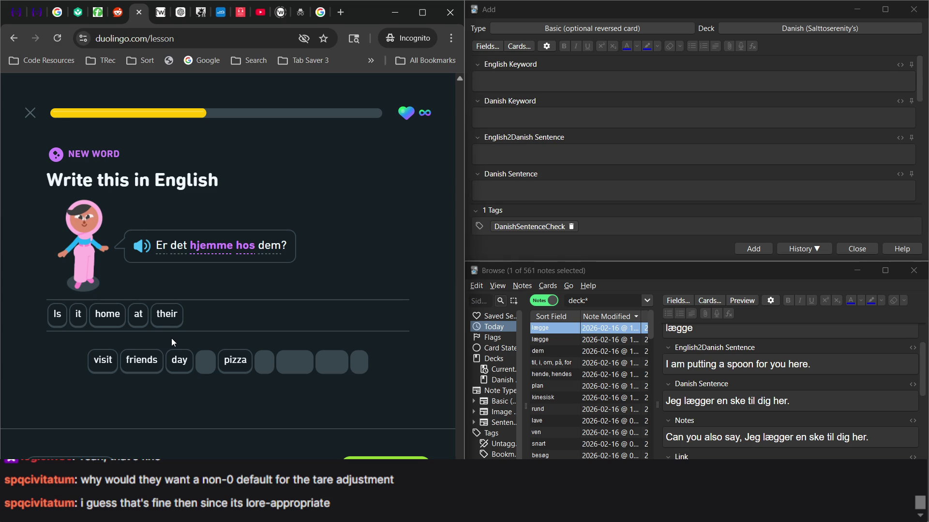
pyautogui.click(107, 318)
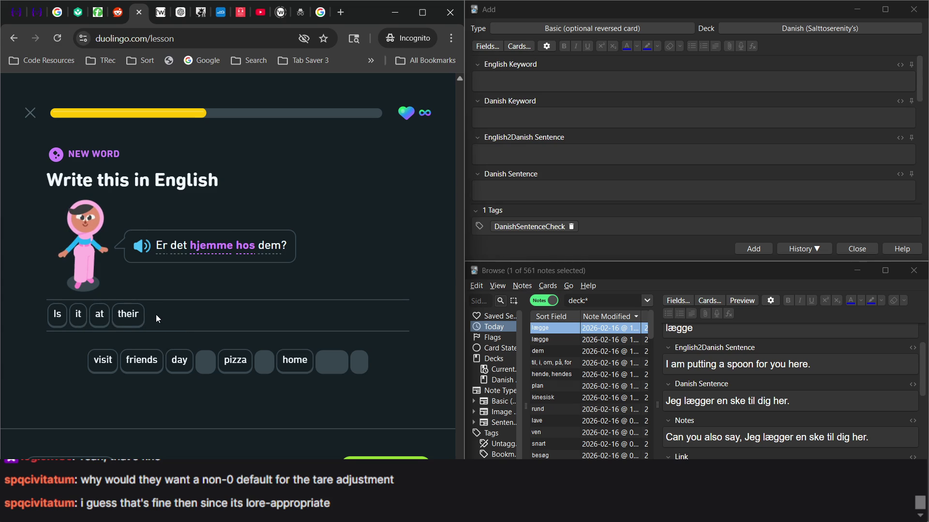
pyautogui.click(300, 364)
pyautogui.click(361, 455)
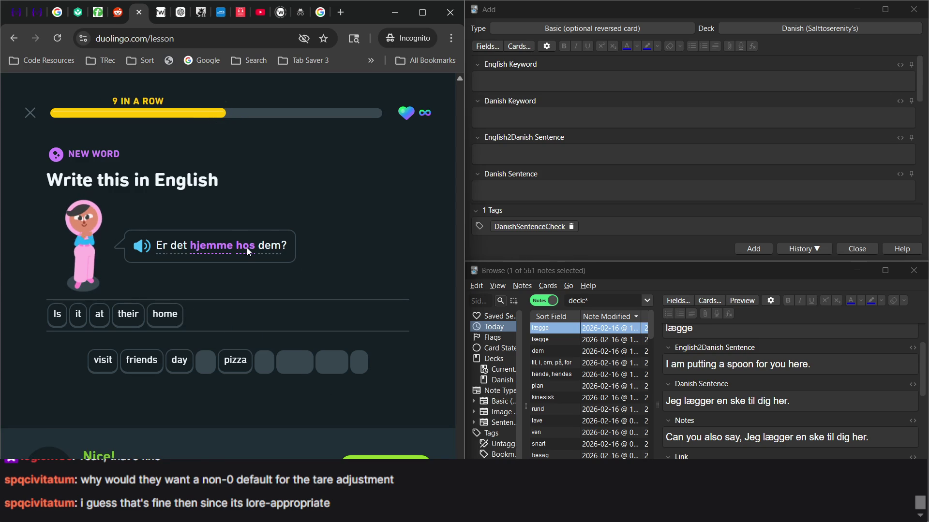
# Step: Expand the full list of hint translations for 'hjemme hos'
pyautogui.moveTo(247, 253)
pyautogui.moveTo(219, 251)
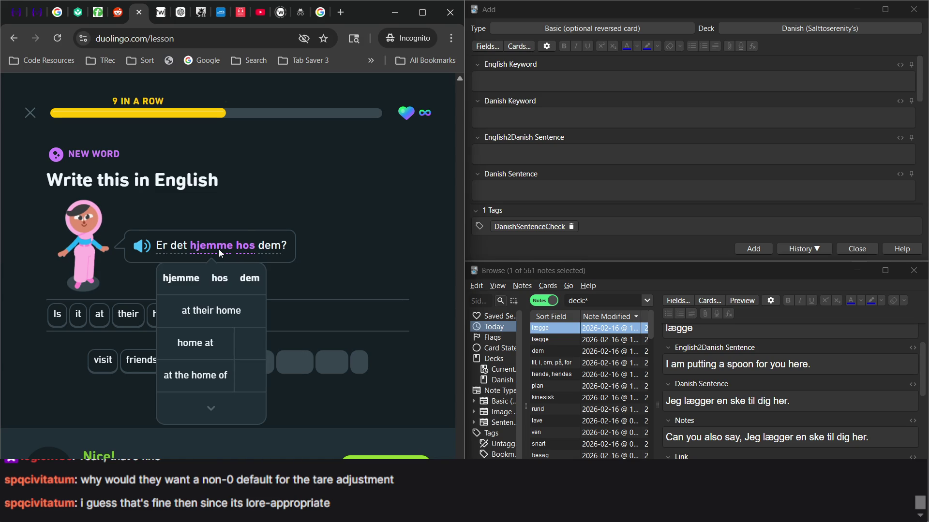
pyautogui.click(235, 396)
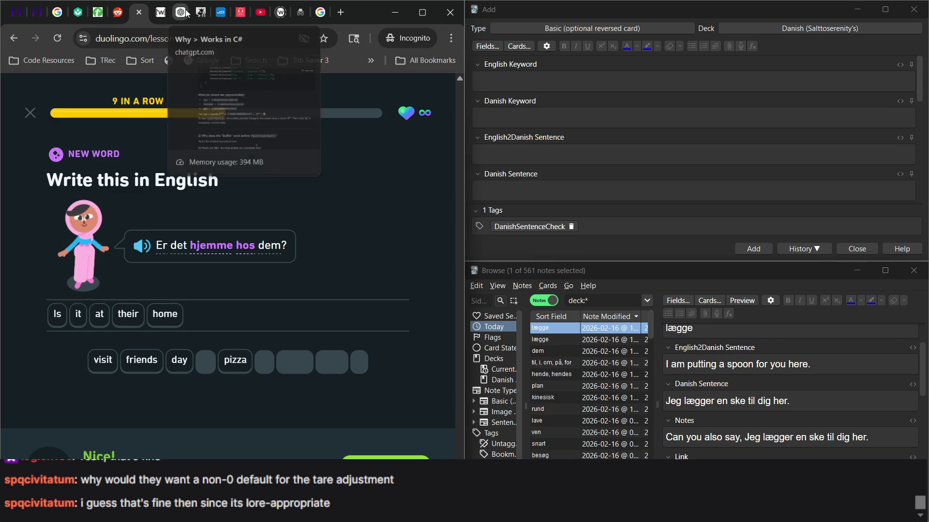
pyautogui.click(162, 11)
# Step: Look up 'hjemme' on Wiktionary, read the entry, and go back to the Duolingo lesson
pyautogui.scroll(3, 247, 232)
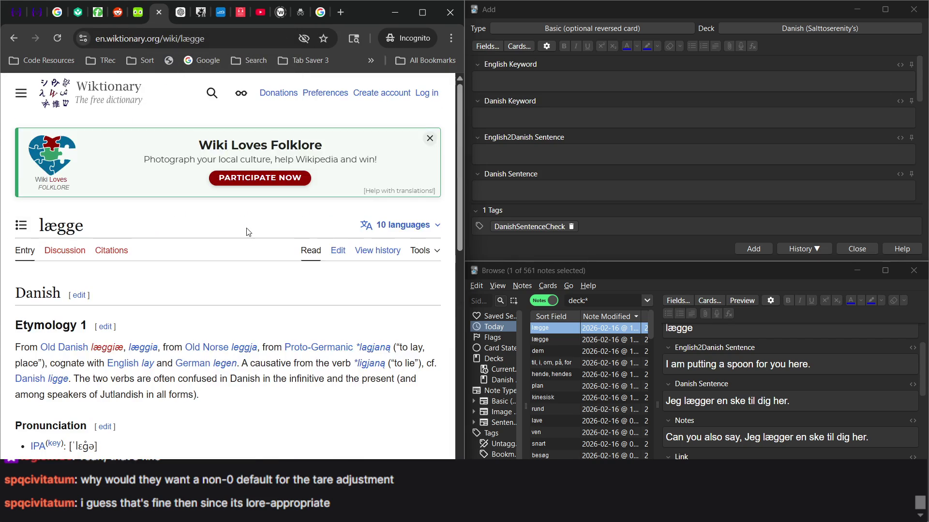
pyautogui.write('hjemme')
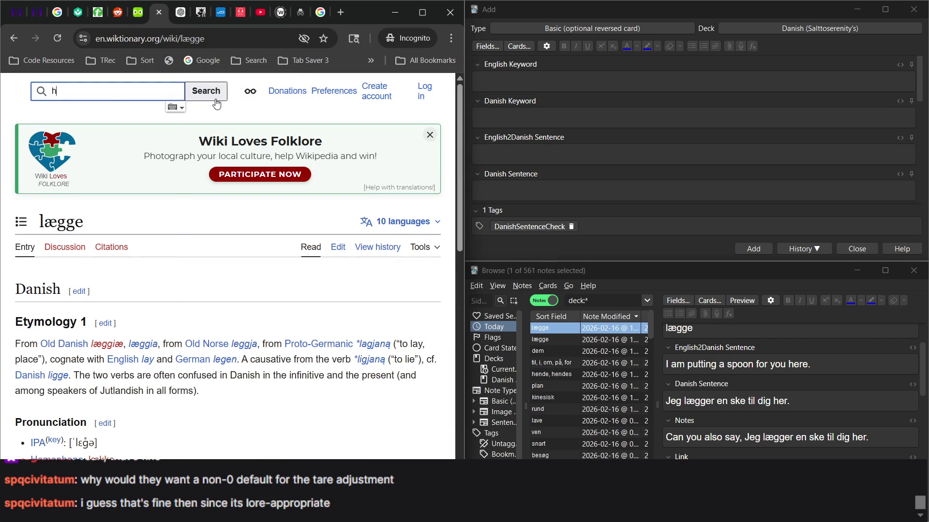
pyautogui.press('Return')
pyautogui.scroll(-10, 255, 243)
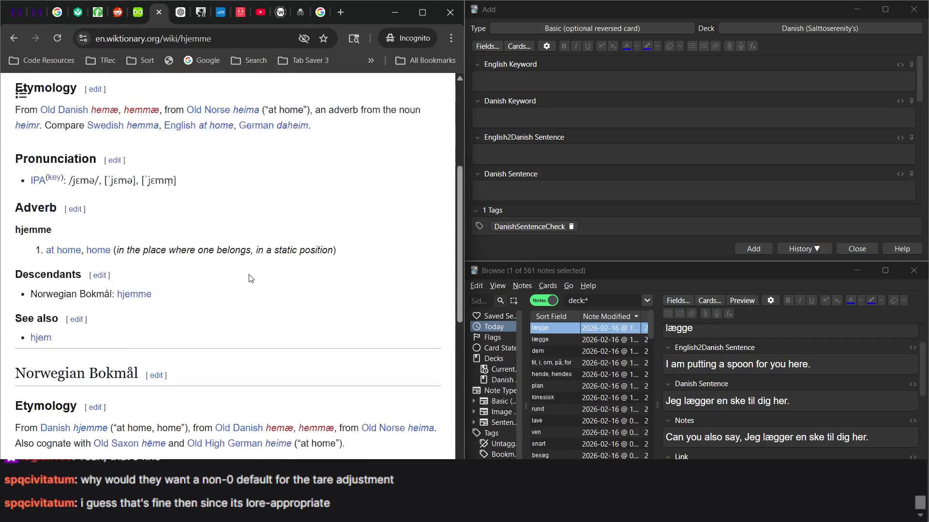
pyautogui.scroll(15, 223, 271)
pyautogui.scroll(-6, 160, 263)
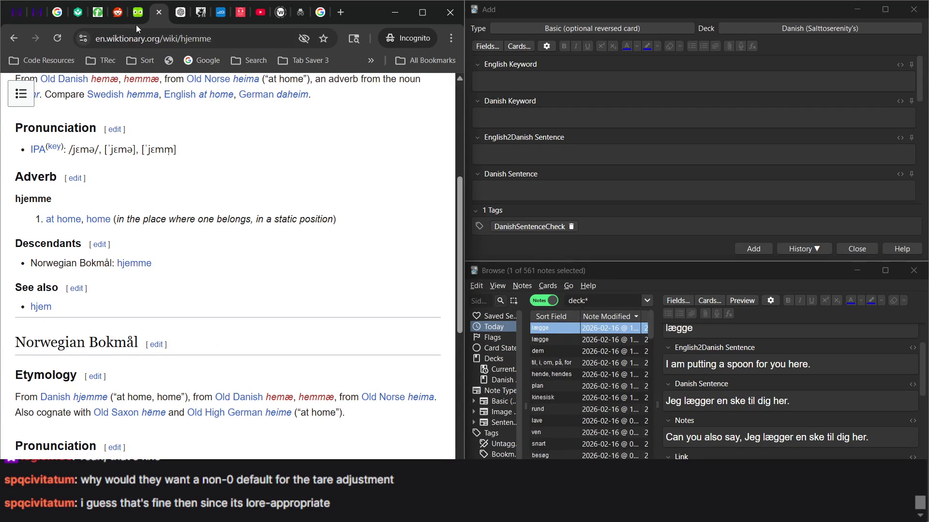
pyautogui.moveTo(139, 18)
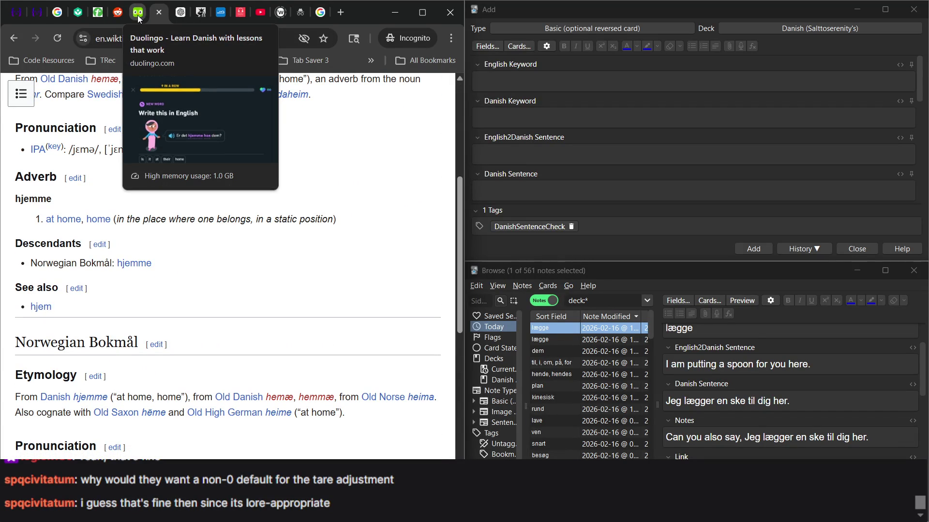
pyautogui.click(139, 15)
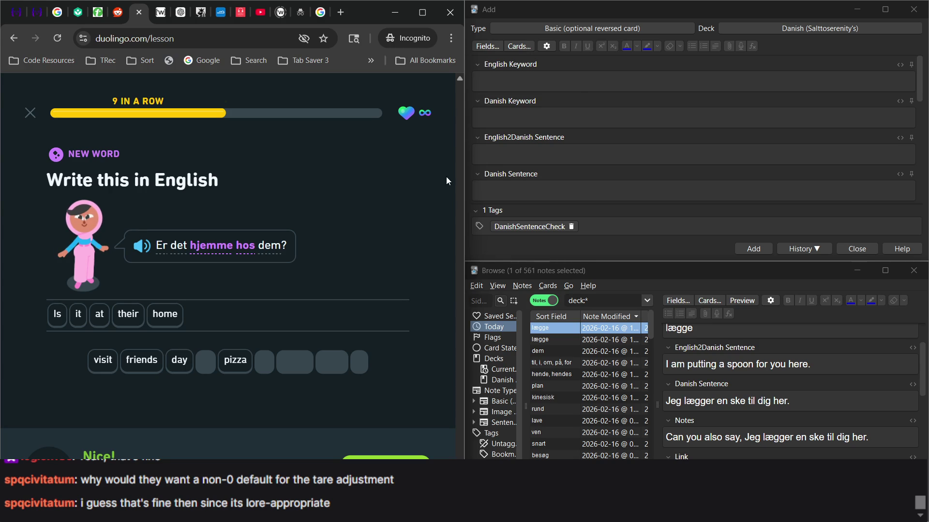
# Step: Search the browser for 'deck:* at' and look through matches like the til, ved, i, på, at, for note
pyautogui.click(591, 300)
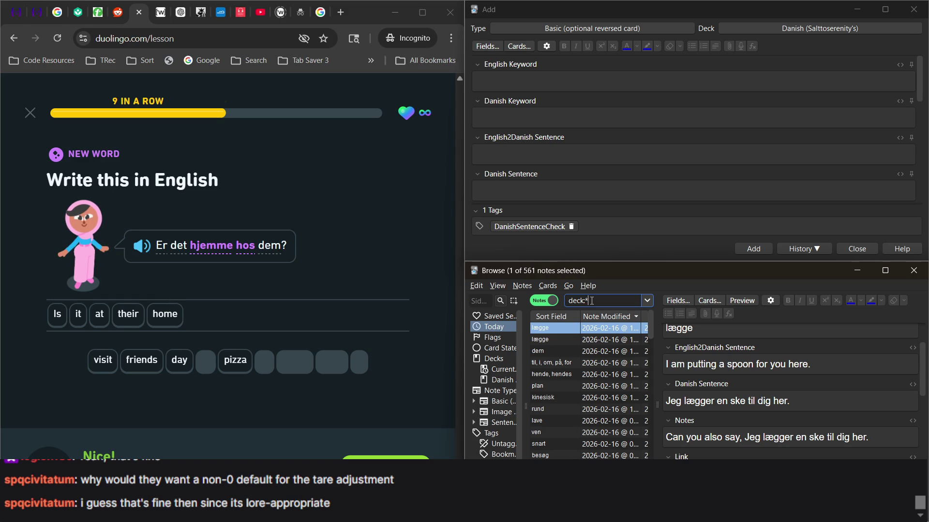
pyautogui.write(' at')
pyautogui.press('Return')
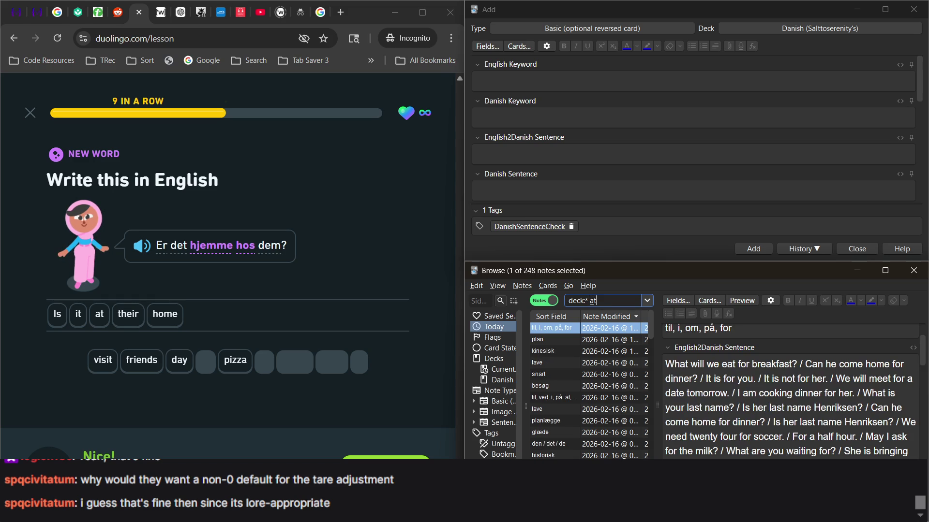
pyautogui.scroll(2, 712, 399)
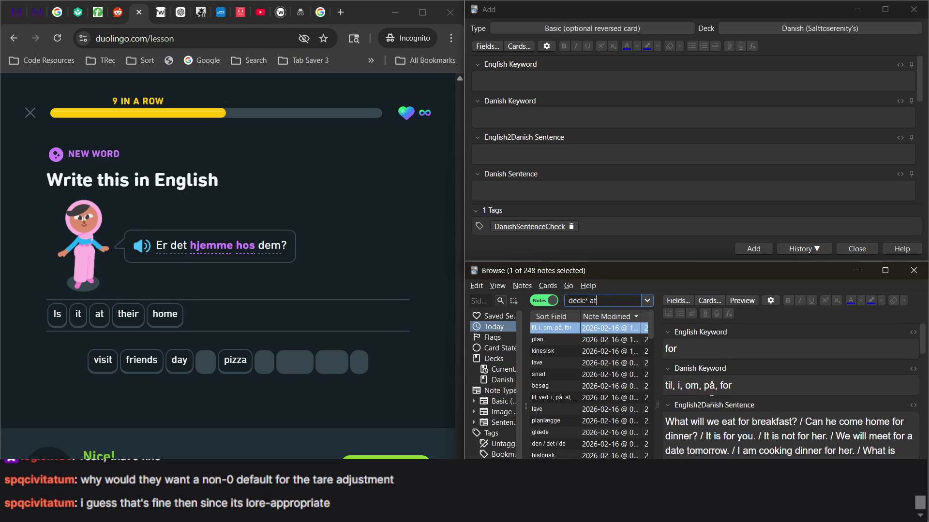
pyautogui.click(573, 398)
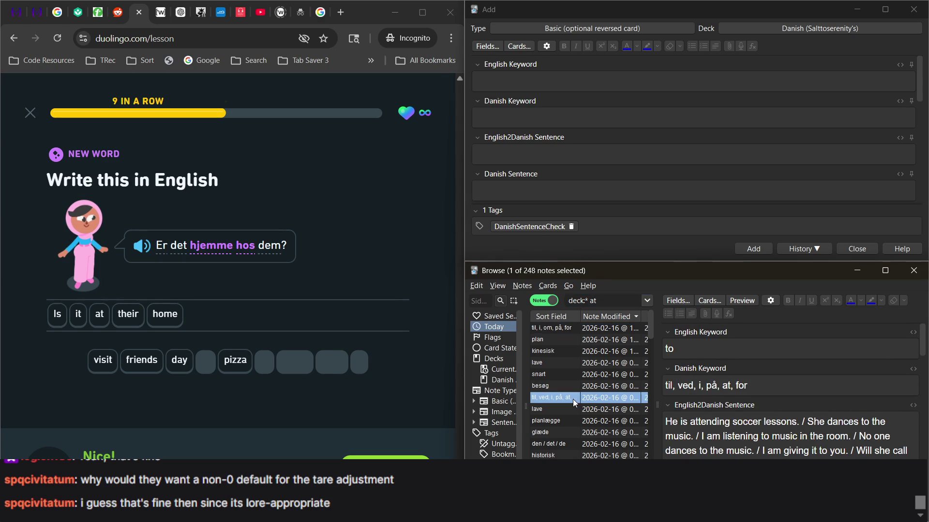
pyautogui.scroll(-1, 573, 399)
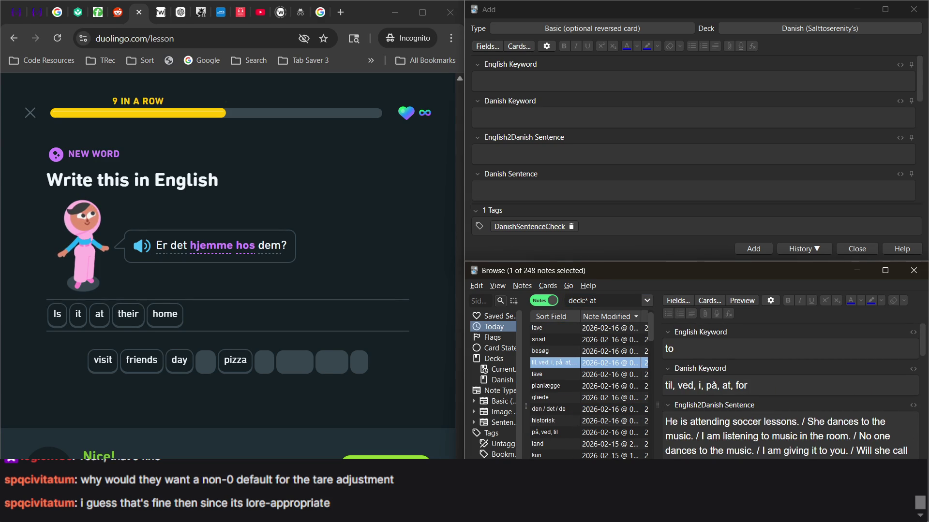
pyautogui.press('Up')
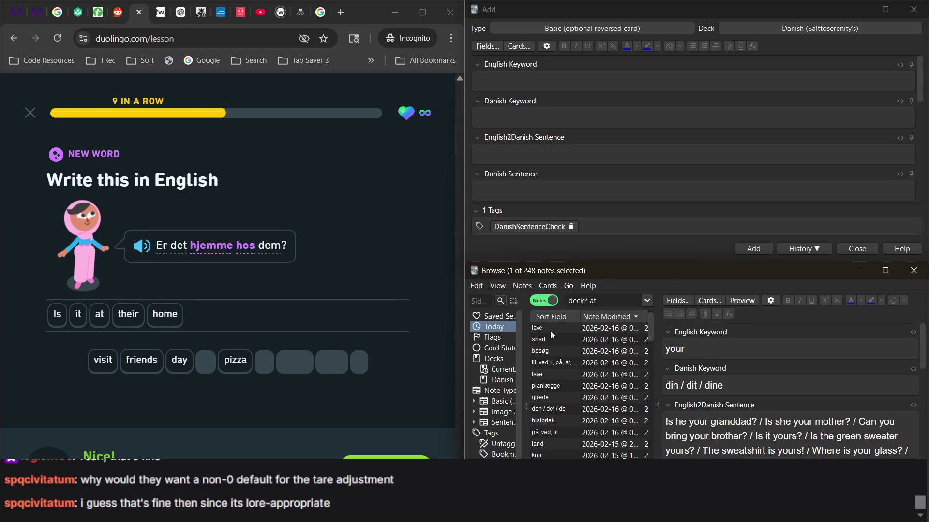
pyautogui.click(519, 80)
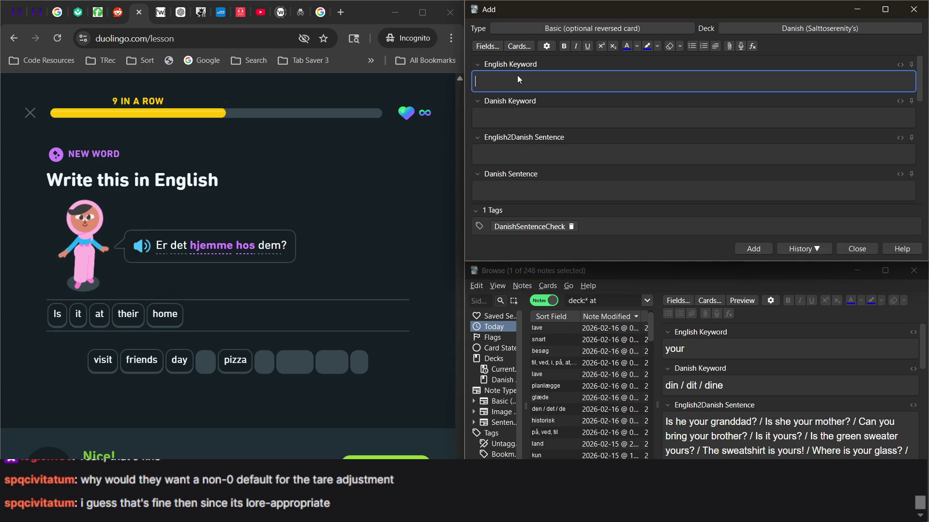
# Step: Enter 'home' as the English keyword and show the existing hjem note it duplicates
pyautogui.write('home')
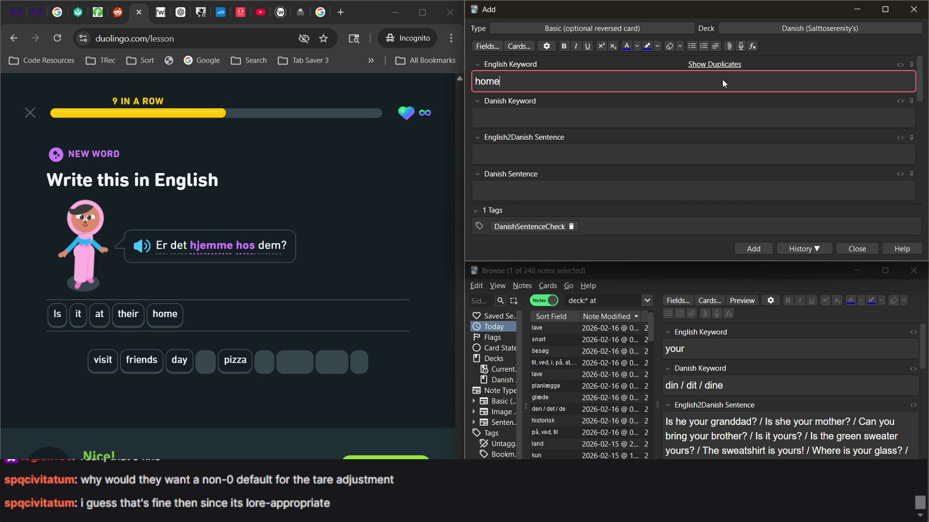
pyautogui.click(722, 65)
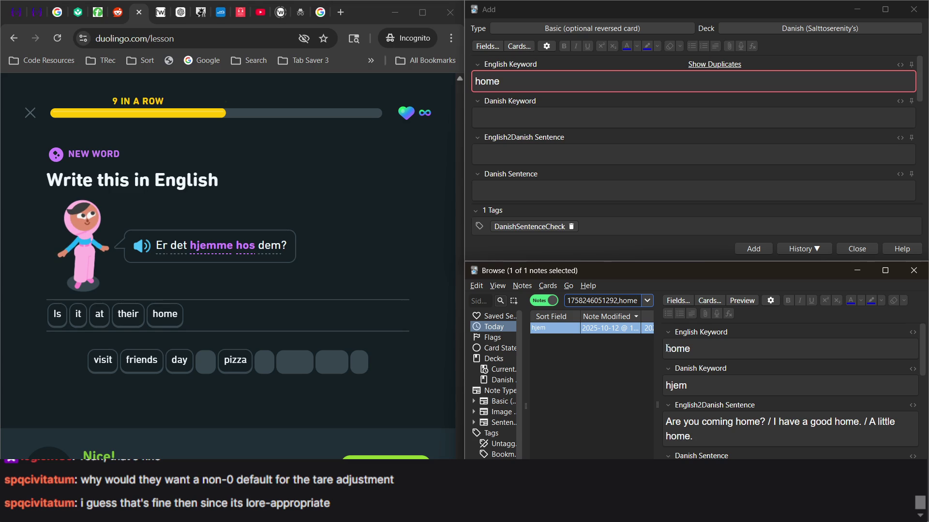
pyautogui.scroll(-1, 667, 348)
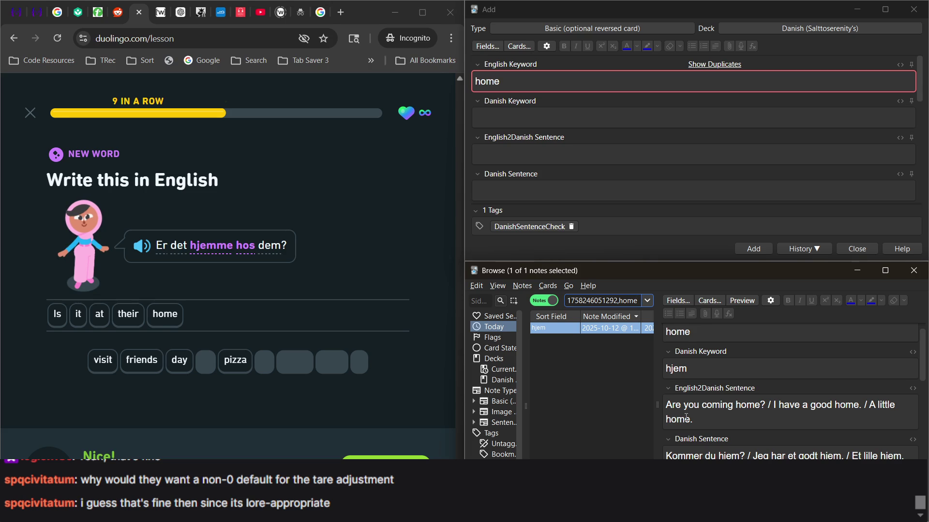
pyautogui.click(160, 16)
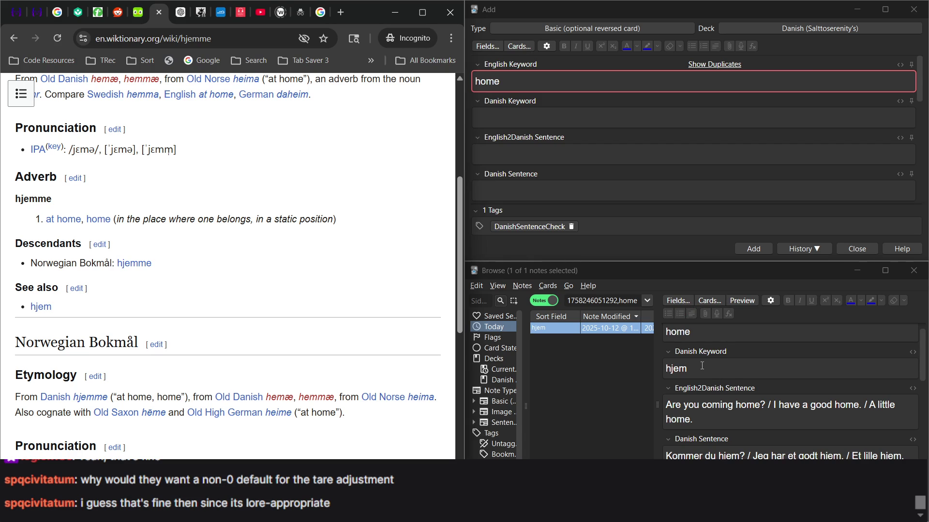
pyautogui.rightClick(574, 328)
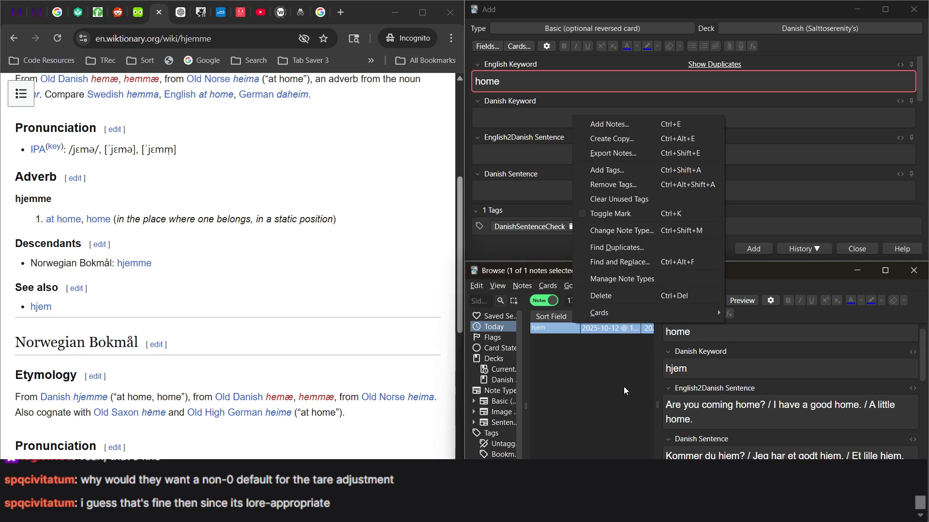
# Step: Switch the browser to Cards mode and flag the hjem card
pyautogui.click(593, 379)
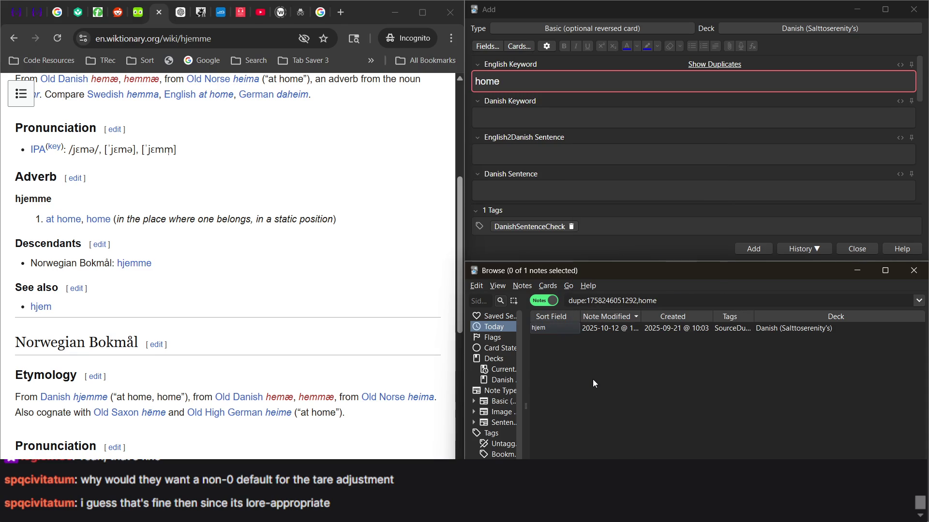
pyautogui.click(547, 302)
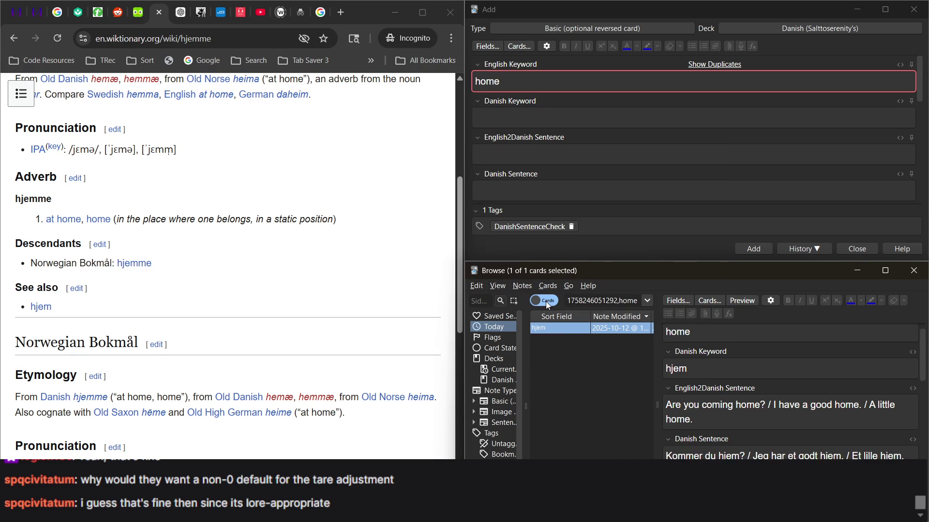
pyautogui.rightClick(559, 333)
pyautogui.moveTo(599, 434)
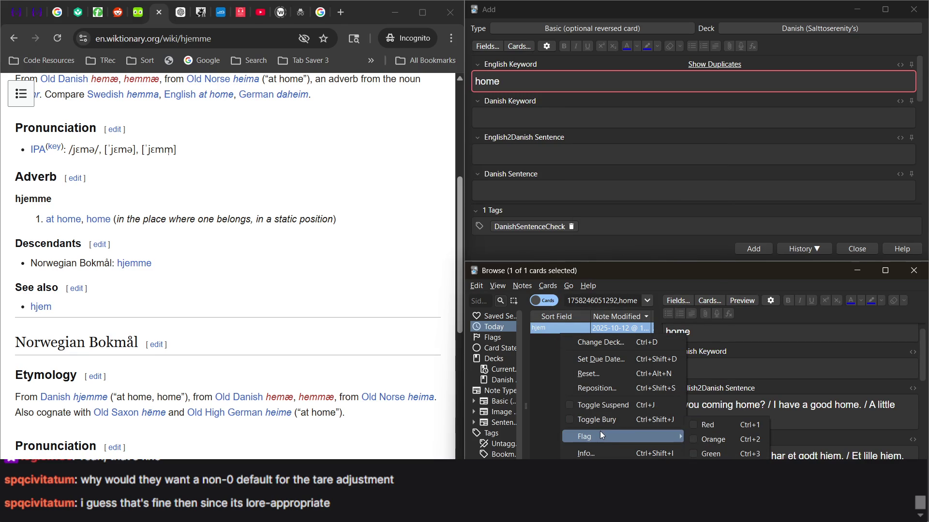
pyautogui.click(721, 438)
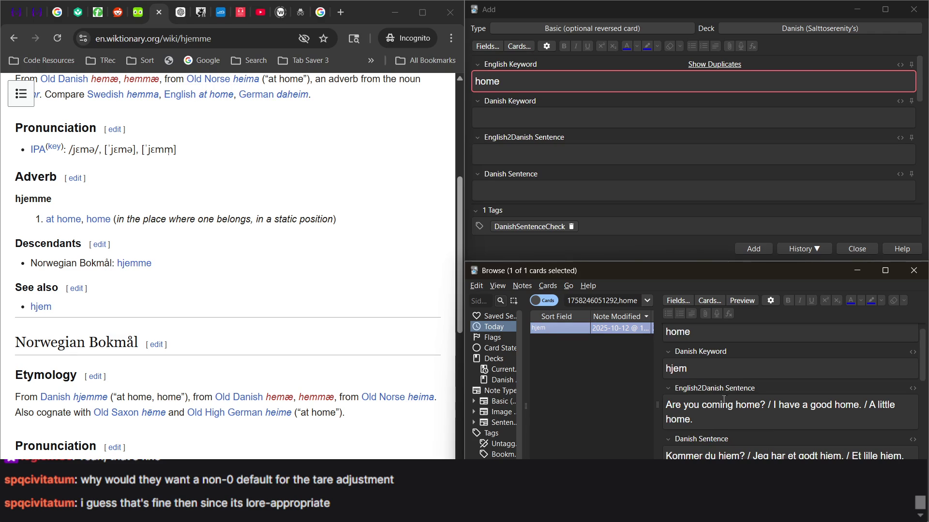
pyautogui.scroll(-1, 734, 395)
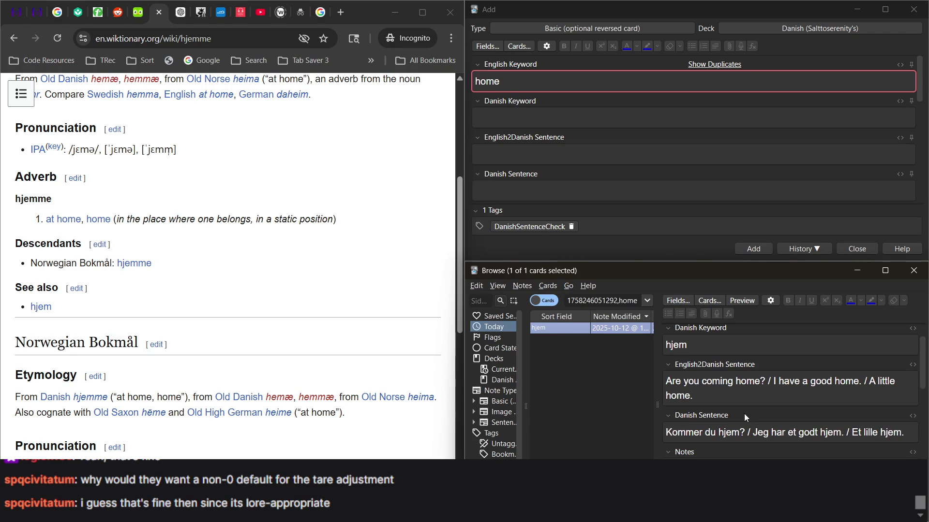
pyautogui.scroll(1, 743, 405)
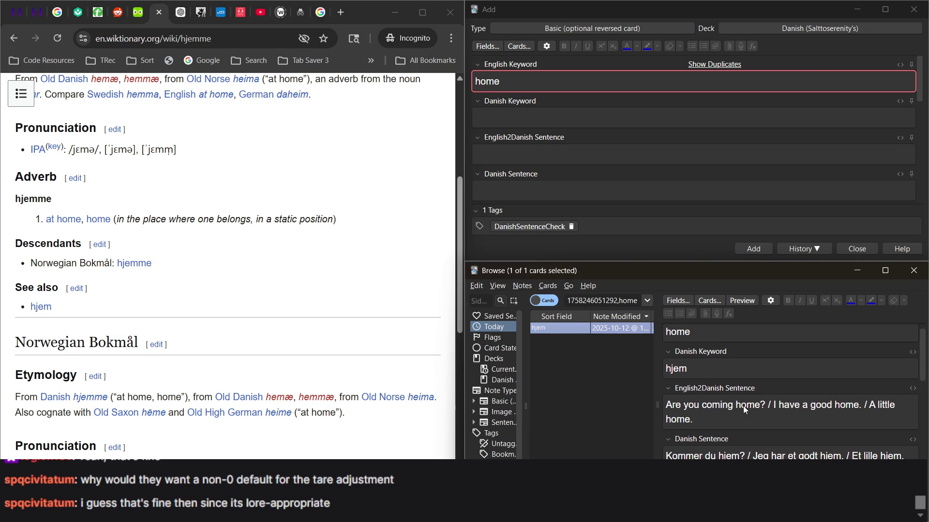
# Step: Extend the hjem card's Danish keyword to 'hjem, hjemme'
pyautogui.click(631, 376)
pyautogui.click(672, 329)
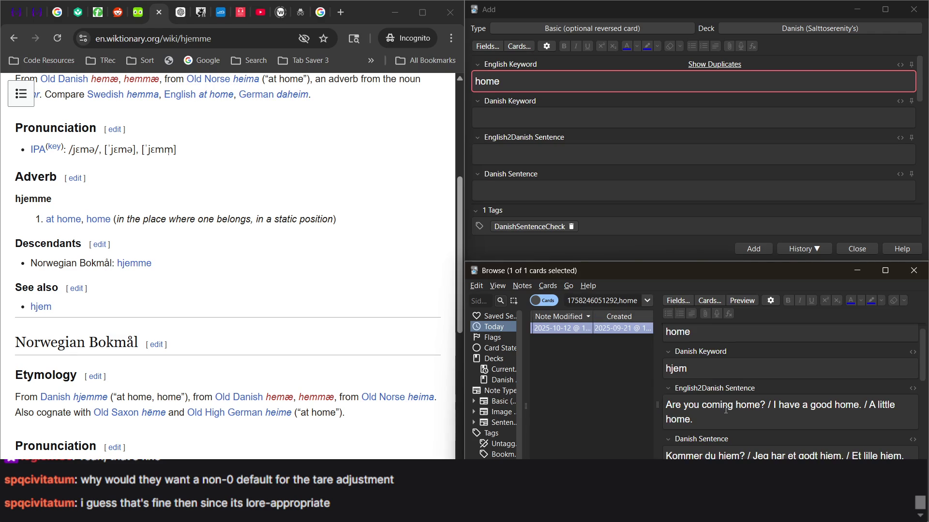
pyautogui.click(707, 372)
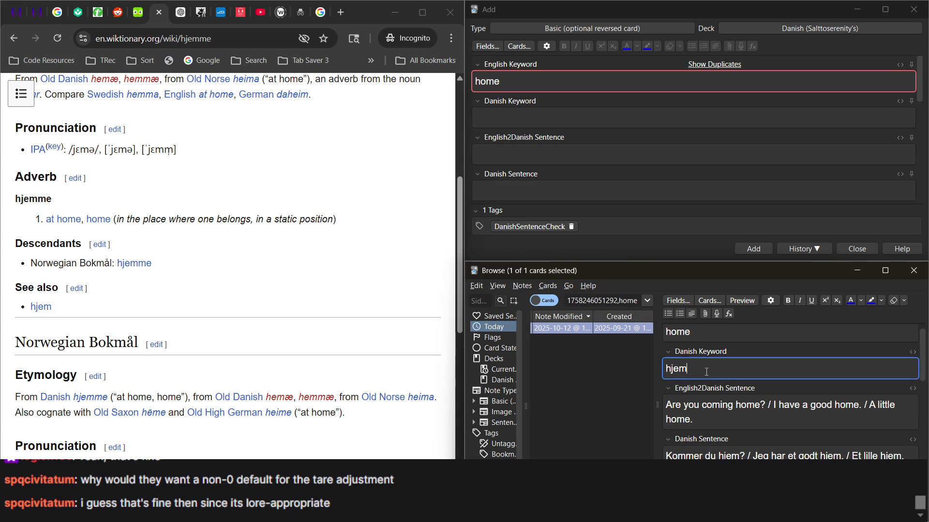
pyautogui.write(',hjemme')
pyautogui.click(578, 275)
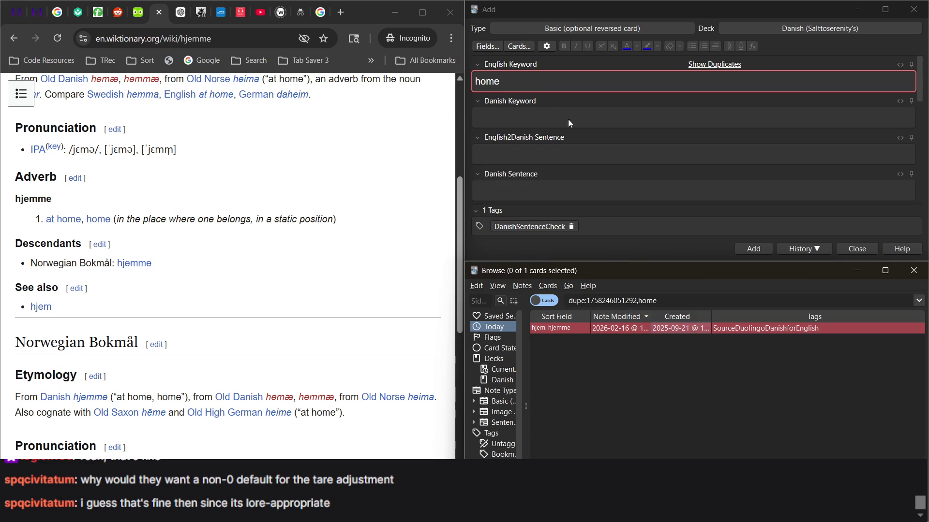
pyautogui.click(138, 12)
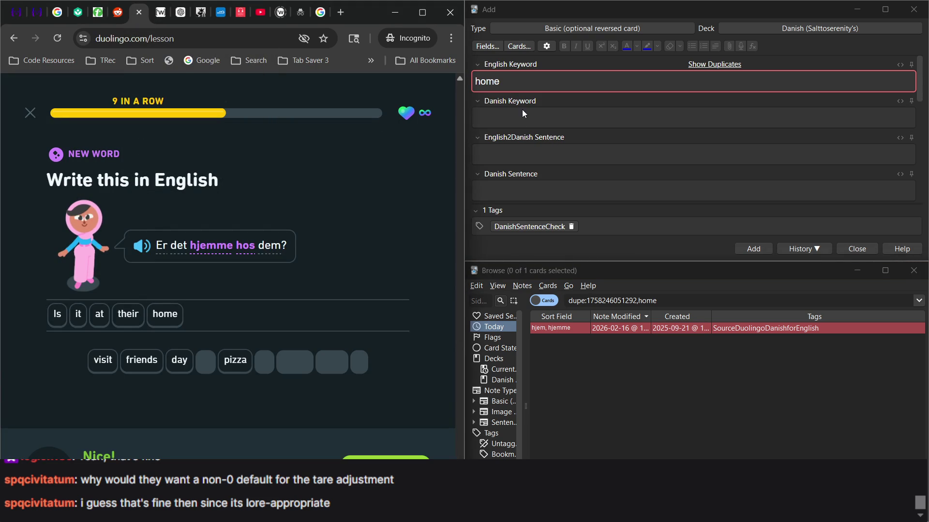
pyautogui.doubleClick(506, 86)
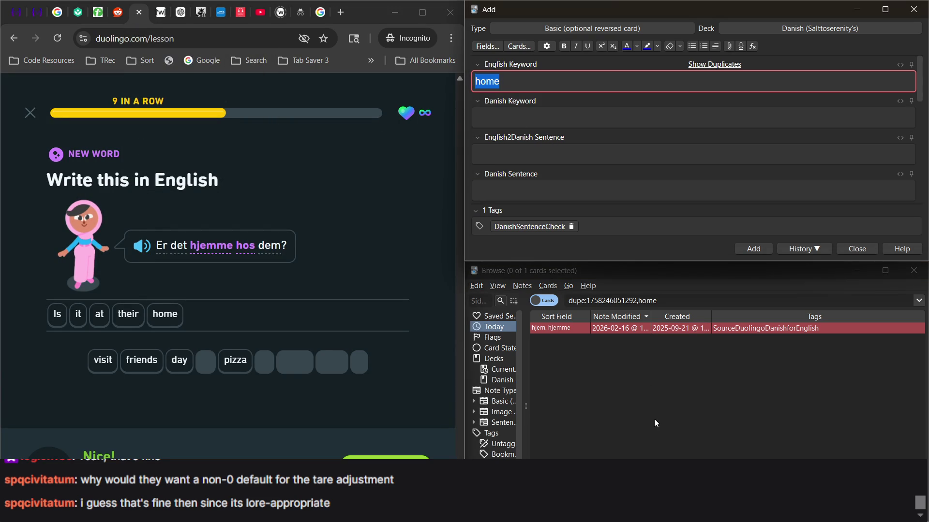
# Step: Search for 'at', open the på, ved, til note and add ', hos' to its Danish keyword
pyautogui.click(626, 413)
pyautogui.doubleClick(647, 301)
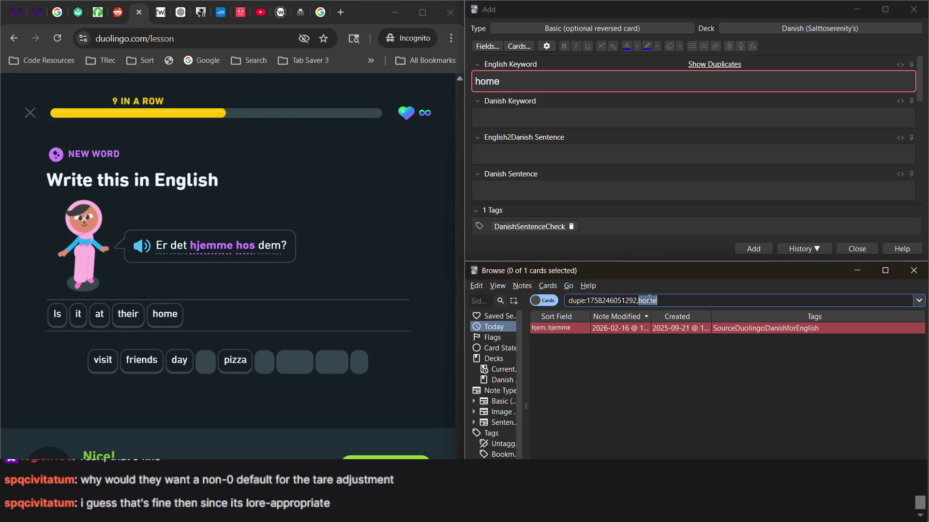
pyautogui.hotkey('ctrl', 'a')
pyautogui.write('at')
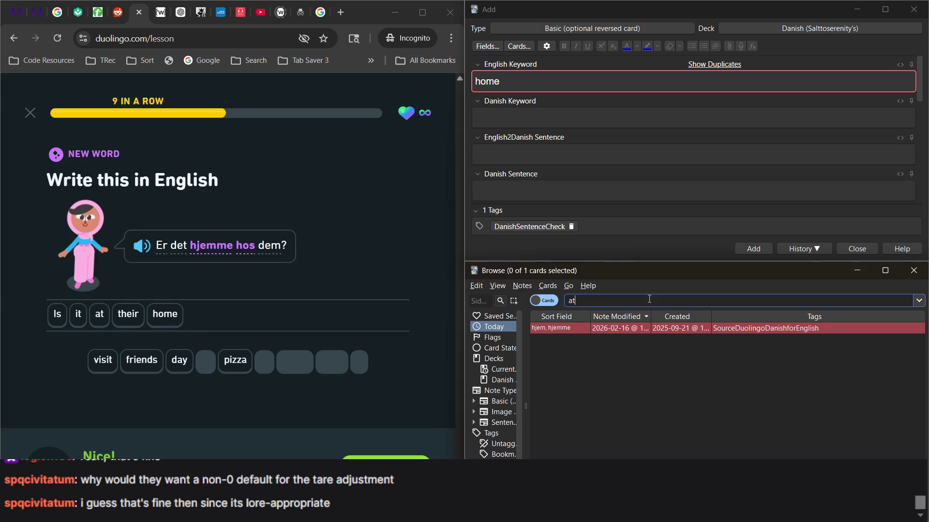
pyautogui.press('Return')
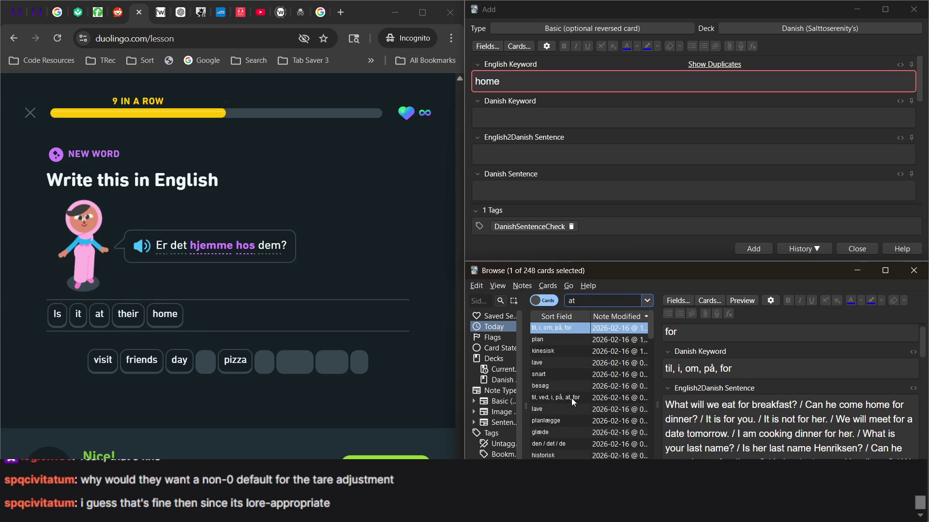
pyautogui.click(571, 398)
pyautogui.click(568, 455)
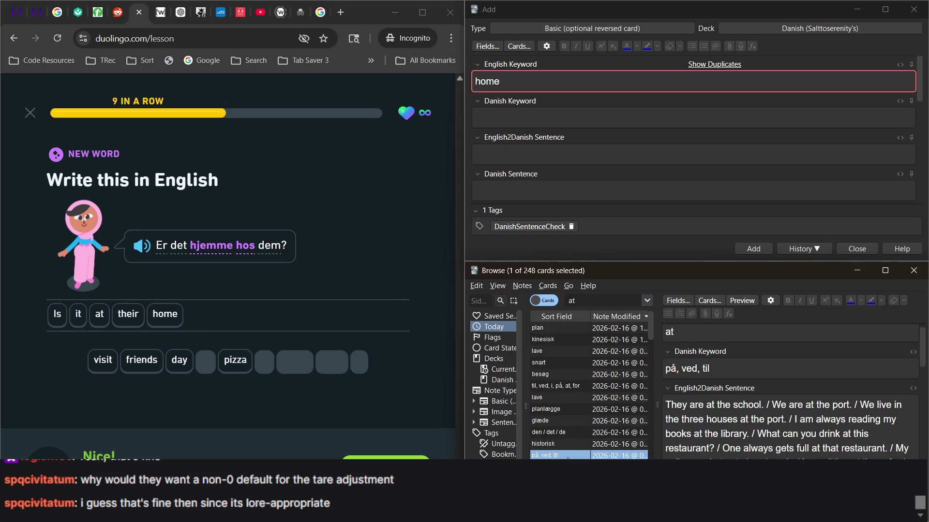
pyautogui.click(731, 368)
pyautogui.write(', hos')
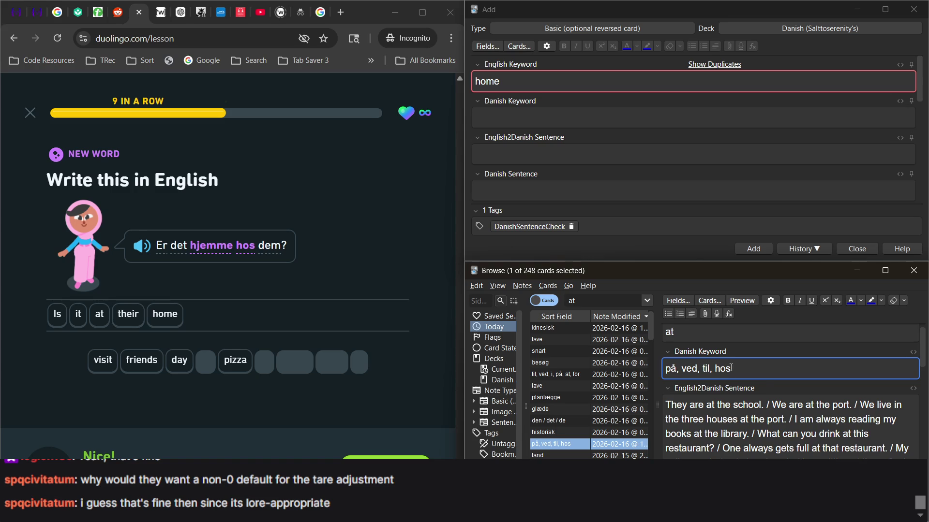
# Step: Append '/ Is it at their home?' and '/ Er det hjemme hos dem?' to its sentence fields
pyautogui.scroll(-2, 764, 383)
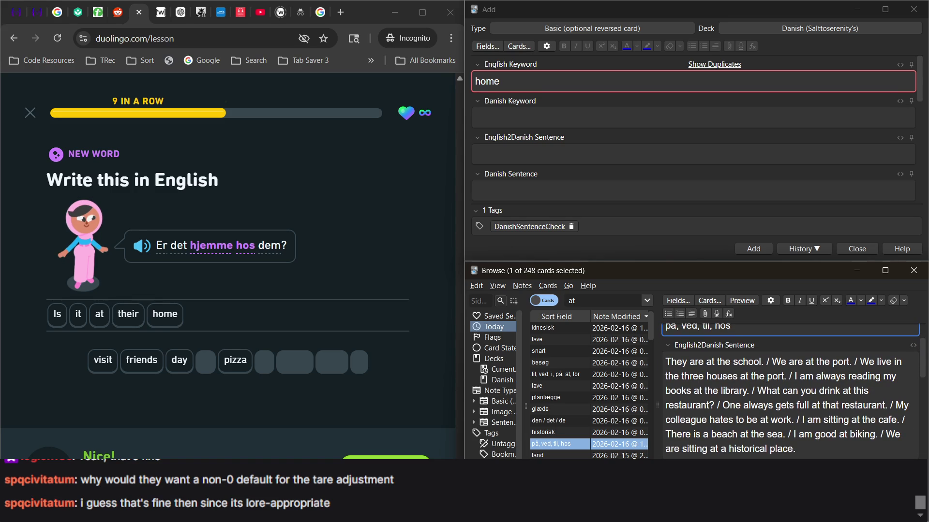
pyautogui.click(811, 453)
pyautogui.write('/')
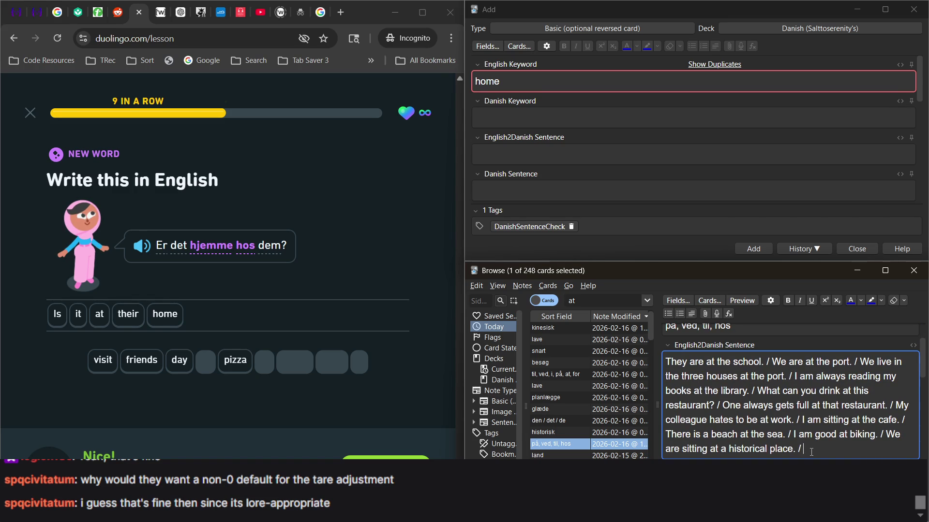
pyautogui.write(' Is it a')
pyautogui.write('t thei')
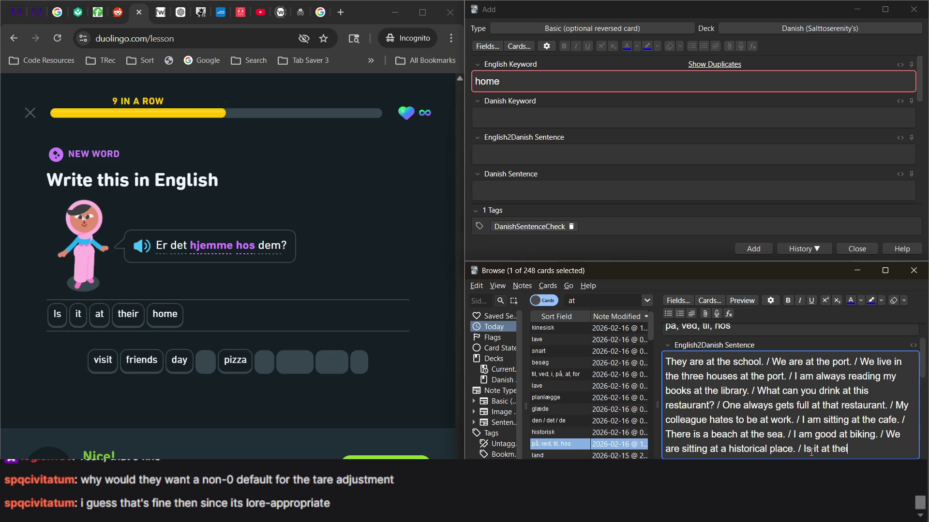
pyautogui.write('r home?')
pyautogui.scroll(-3, 811, 452)
pyautogui.press('Tab')
pyautogui.write('/')
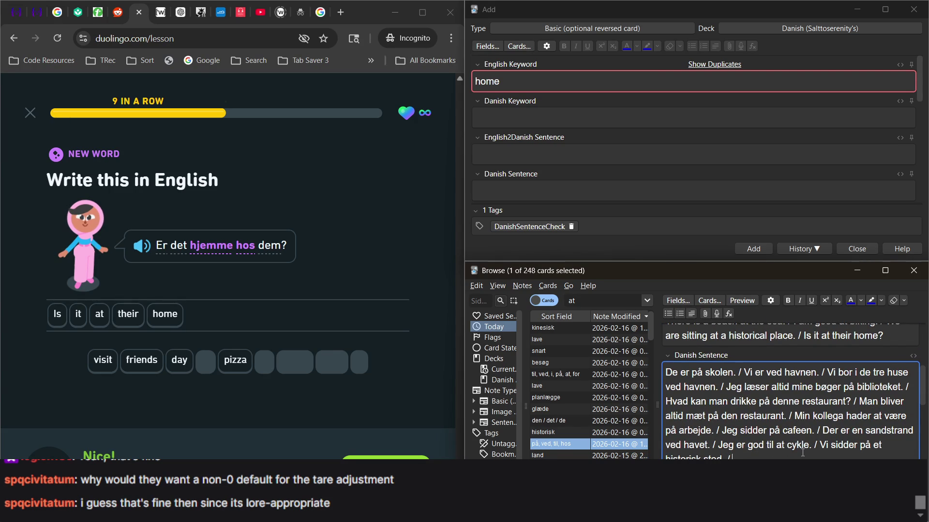
pyautogui.write(' Er det hjemme hos ')
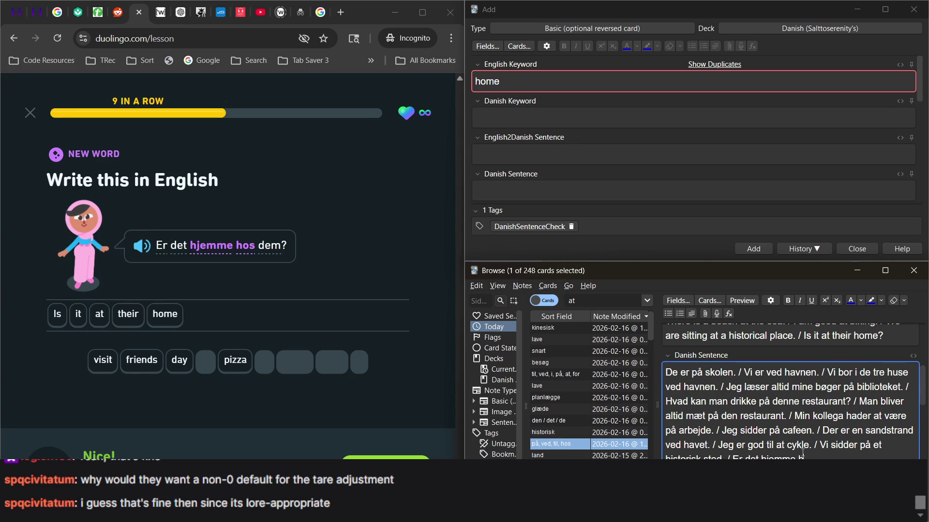
pyautogui.write('dem?')
pyautogui.scroll(2, 840, 457)
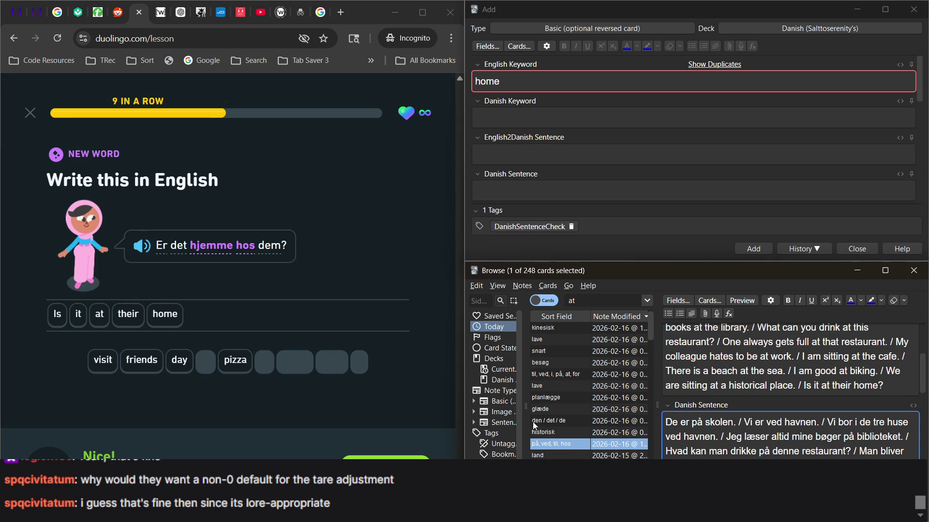
# Step: Continue to the next Duolingo exercise and start recording the spoken sentence
pyautogui.click(367, 457)
pyautogui.click(368, 457)
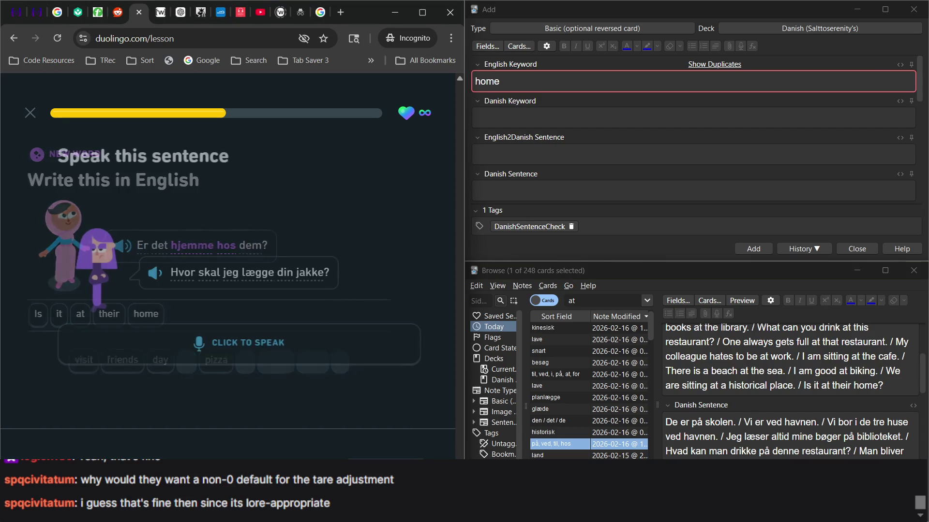
pyautogui.click(247, 355)
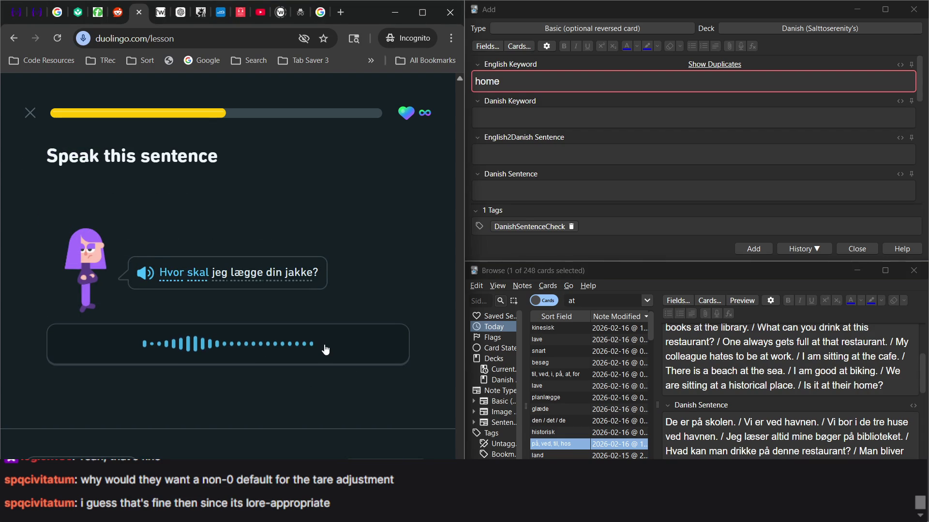
# Step: Clear the 'at' search to list all cards and open the lægge note
pyautogui.click(592, 301)
pyautogui.press('BackSpace')
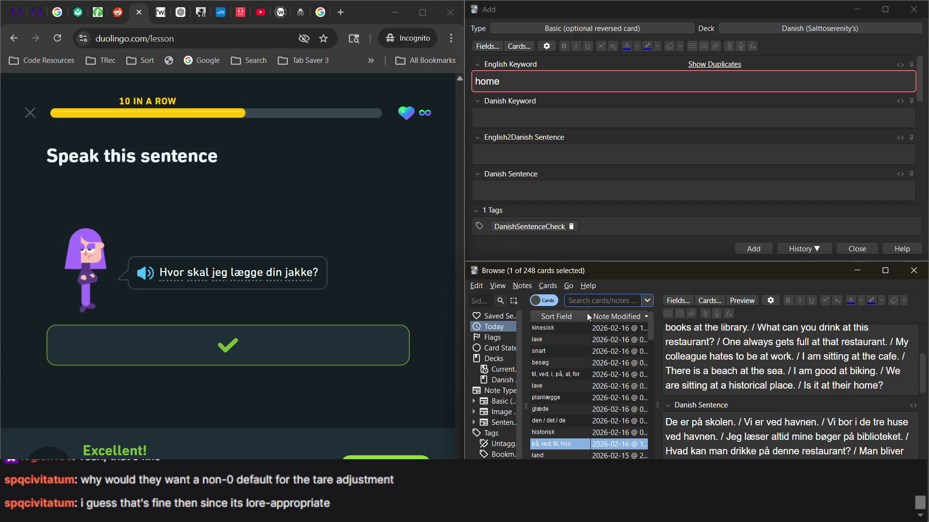
pyautogui.press('Return')
pyautogui.click(567, 351)
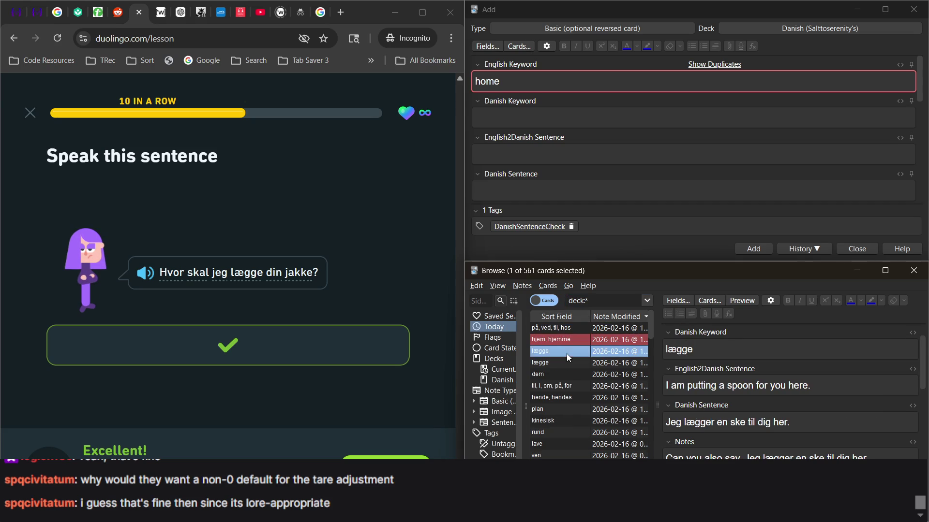
pyautogui.scroll(1, 707, 384)
pyautogui.scroll(1, 707, 384)
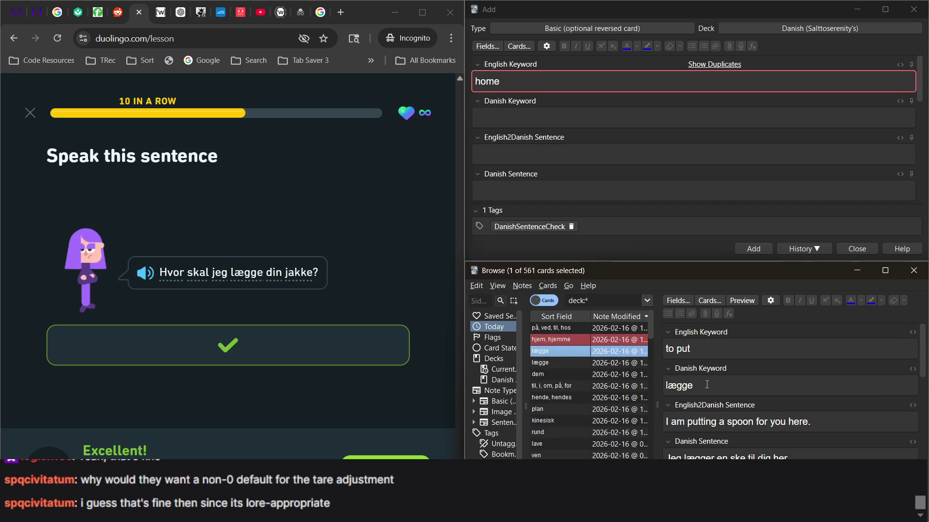
pyautogui.scroll(-2, 774, 382)
# Step: Append 'Where should I put your jacket?' and 'Hvor skal jeg lægge din jakke?' to its sentences
pyautogui.click(833, 376)
pyautogui.write('/ Where should I p')
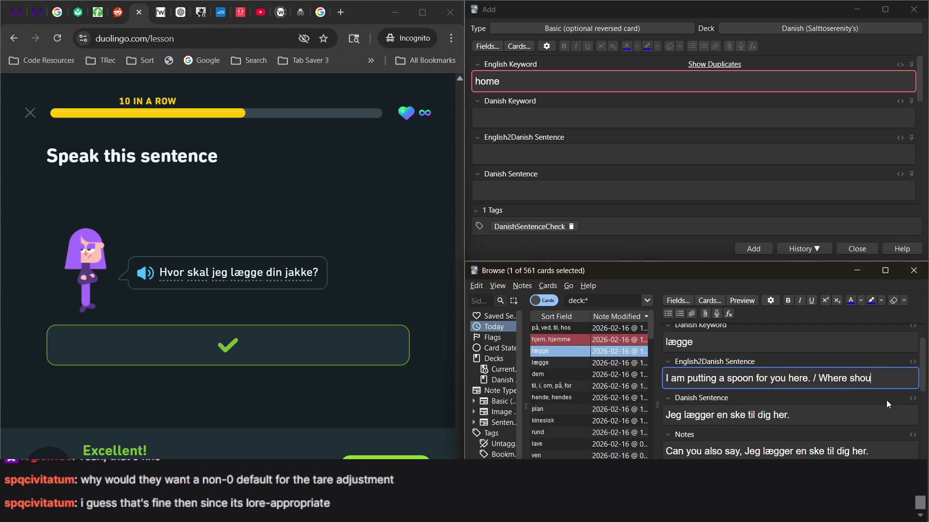
pyautogui.write('ut your ka')
pyautogui.press('BackSpace')
pyautogui.press('BackSpace')
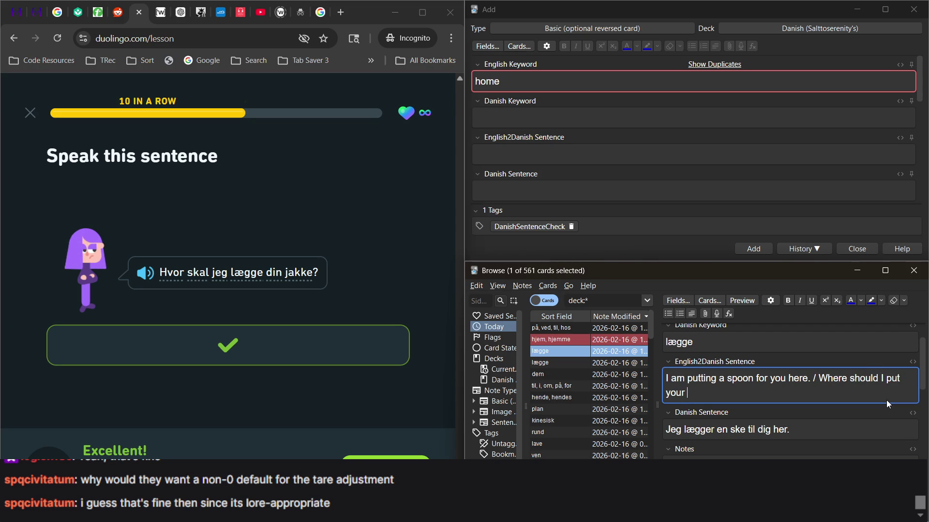
pyautogui.write('jacket?')
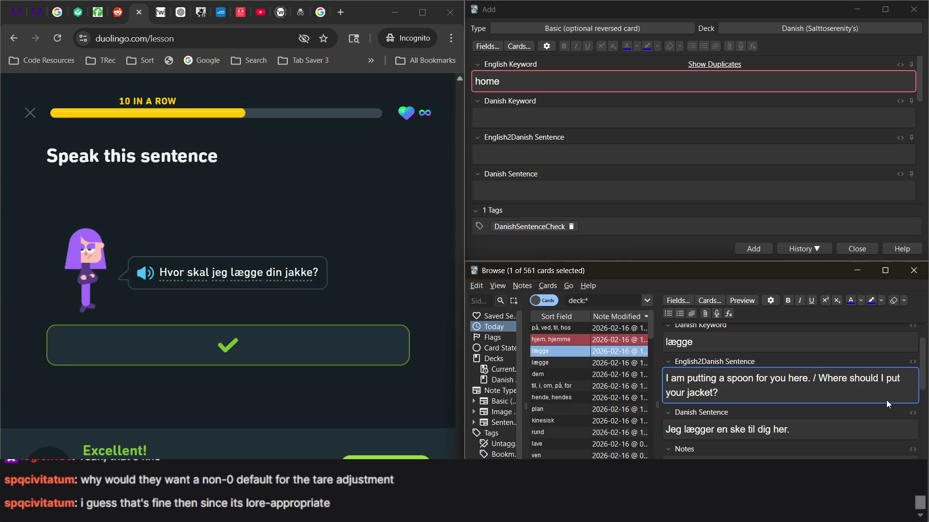
pyautogui.click(853, 418)
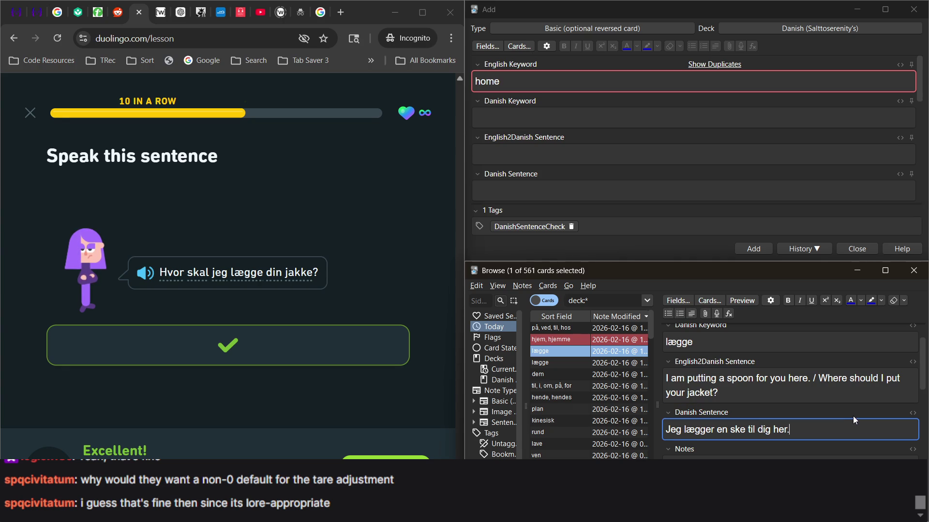
pyautogui.write(' / ')
pyautogui.write('Hvor ')
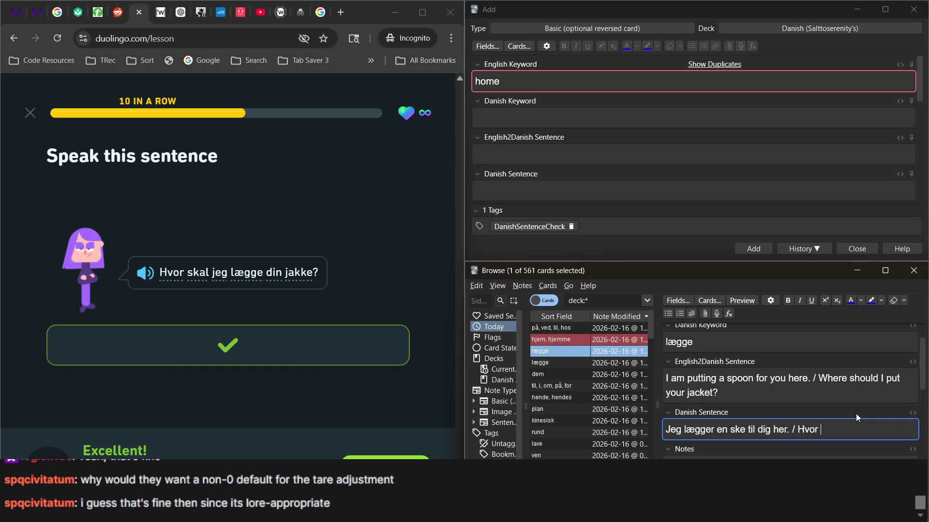
pyautogui.write('skal')
pyautogui.press('BackSpace')
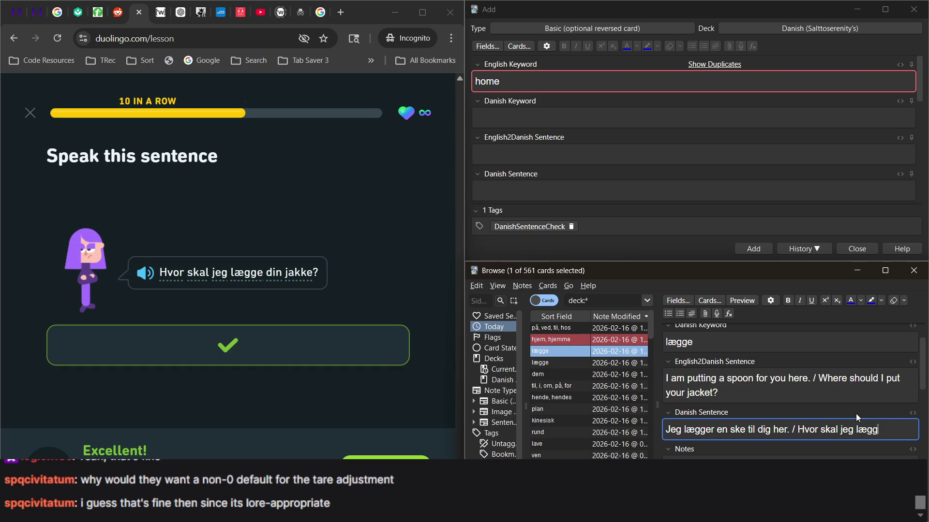
pyautogui.write('din jakke')
pyautogui.write('=')
pyautogui.write('?')
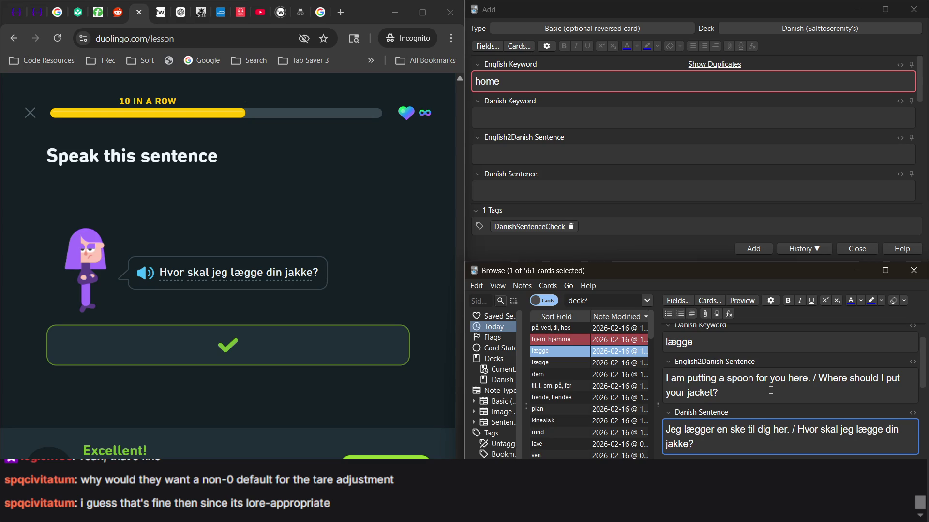
pyautogui.click(386, 457)
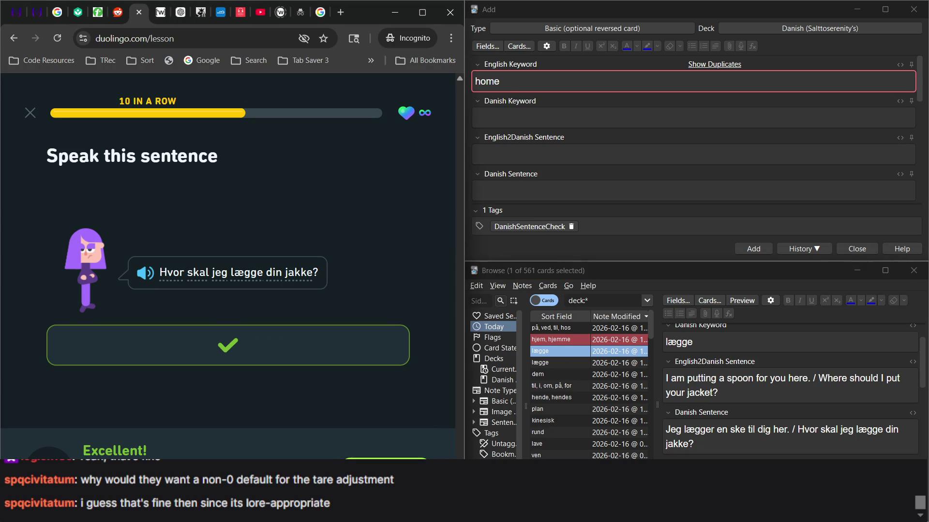
# Step: Append 'You can put your jacket on the table.' to the lægge note's English sentences
pyautogui.click(334, 356)
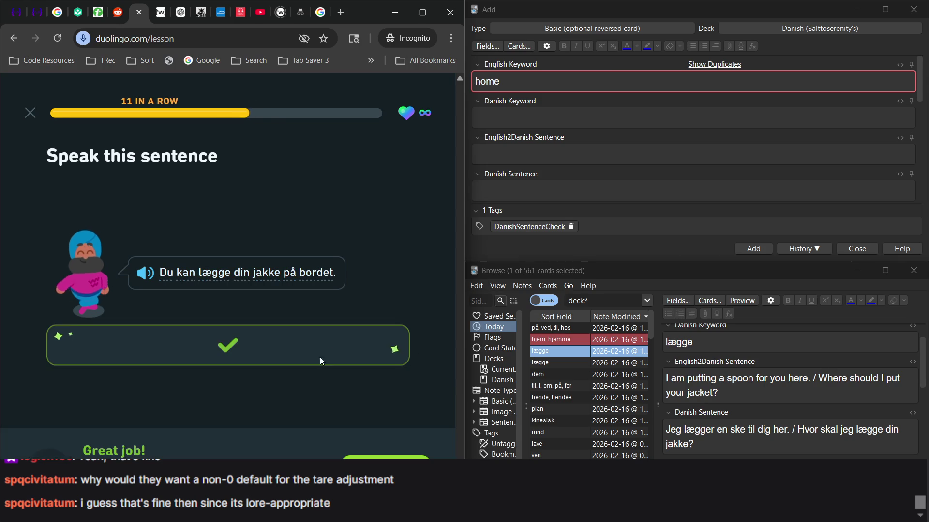
pyautogui.click(732, 388)
pyautogui.write('/ You can put your')
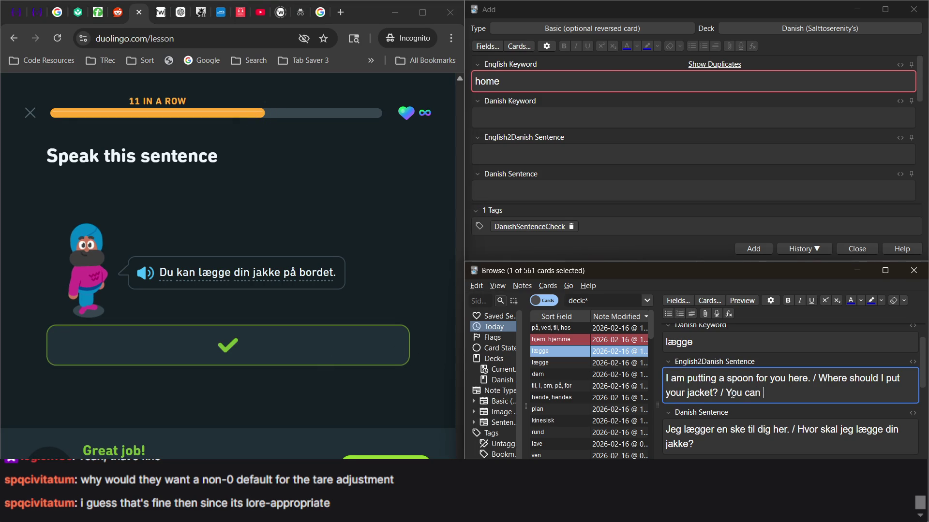
pyautogui.write(' kaclet')
pyautogui.press('BackSpace')
pyautogui.press('BackSpace')
pyautogui.press('BackSpace')
pyautogui.write('jacket on the ')
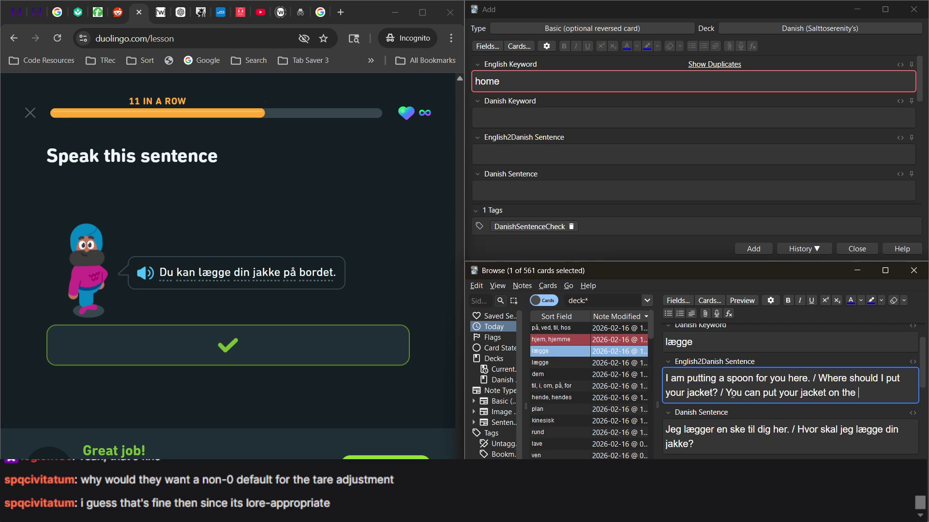
pyautogui.write('table.')
# Step: Append 'Du kan lægge din jakke på bordet.' to the lægge note's Danish sentences
pyautogui.click(747, 450)
pyautogui.write('/')
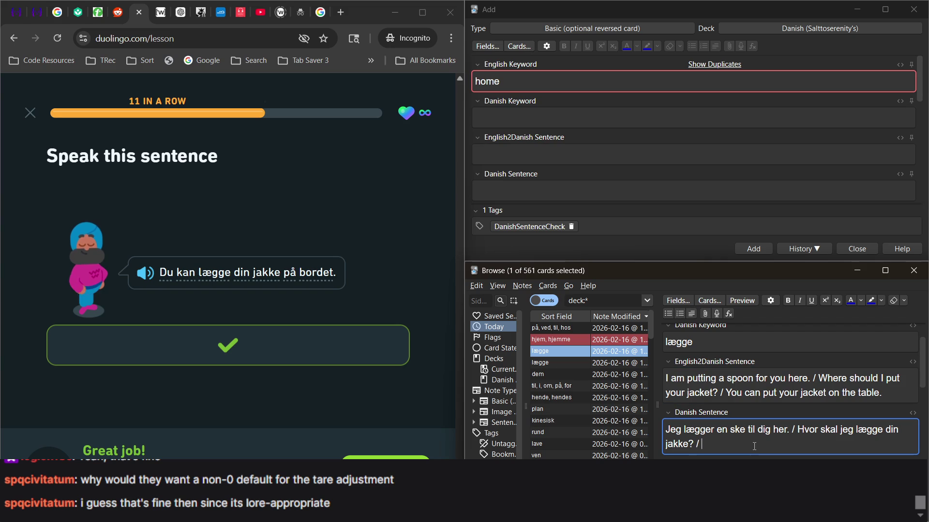
pyautogui.write(' Du kan l')
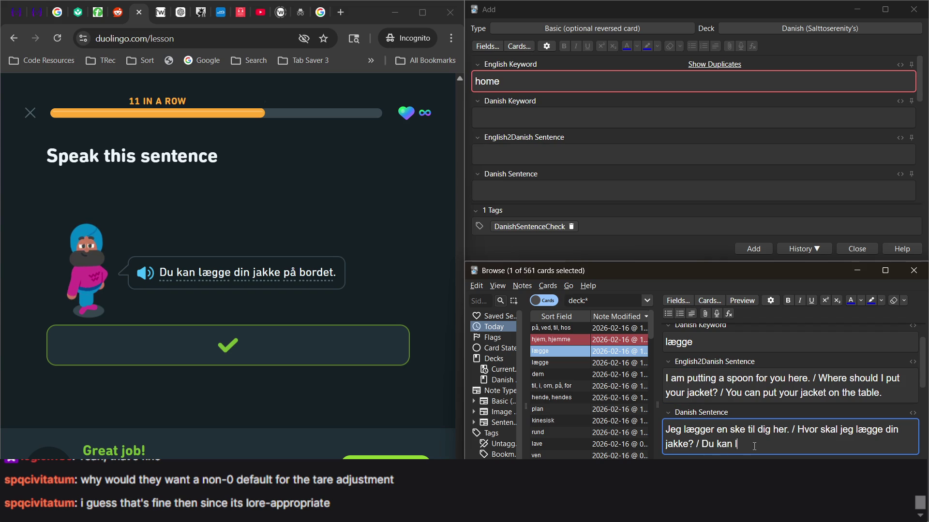
pyautogui.write('ægge din jak')
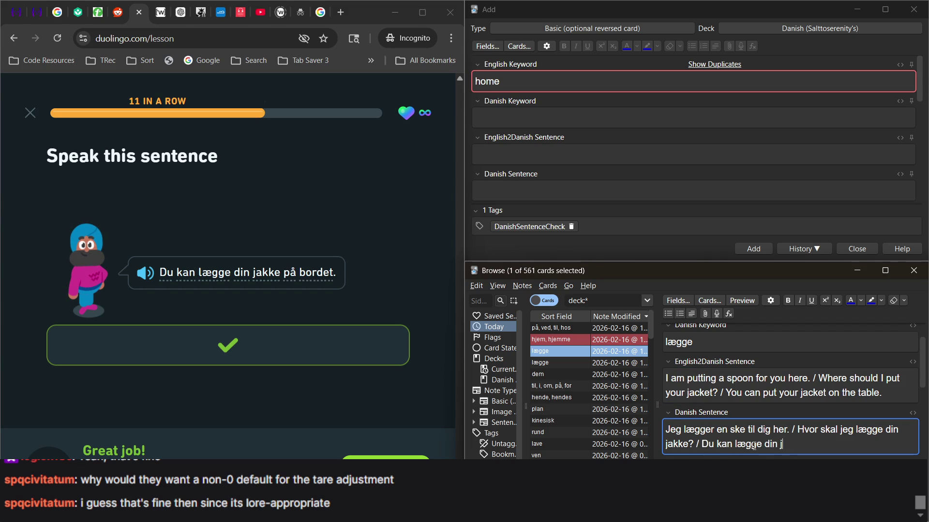
pyautogui.write('ke på b')
pyautogui.write('ordet.')
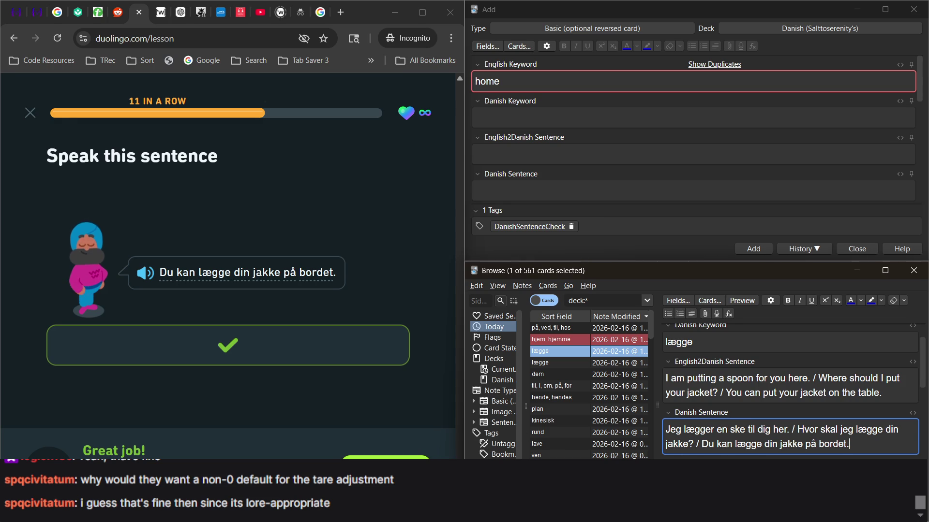
pyautogui.click(385, 467)
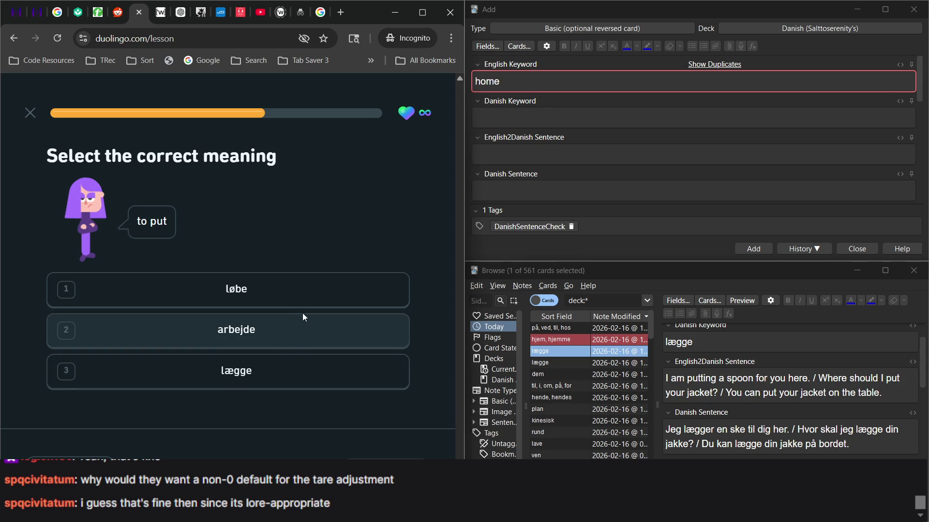
# Step: Answer lægge for 'to put', then speak 'Vi mødes hjemme hos hendes ven.'
pyautogui.click(291, 371)
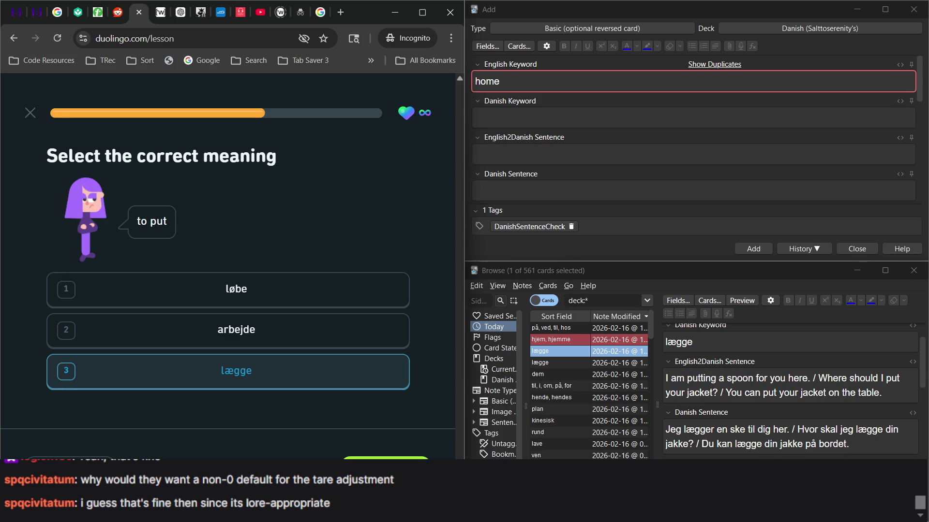
pyautogui.click(363, 458)
pyautogui.click(363, 457)
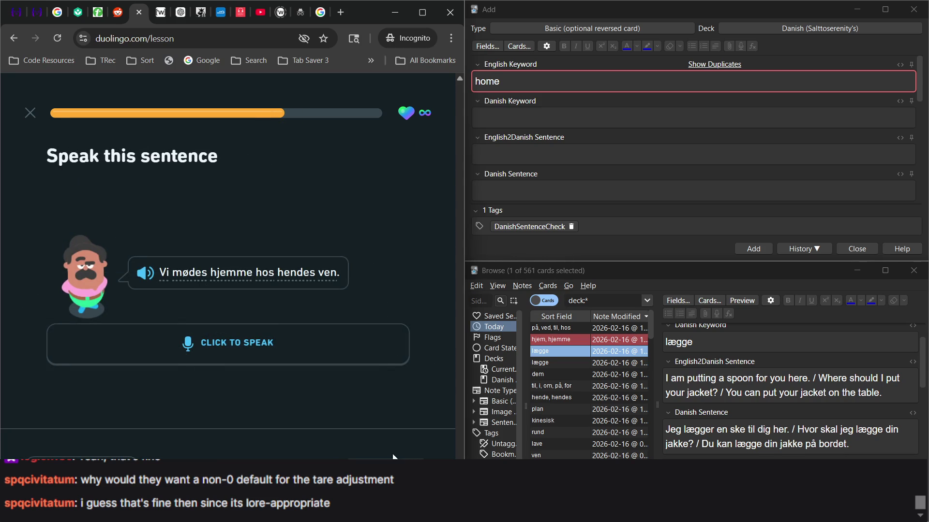
pyautogui.click(301, 349)
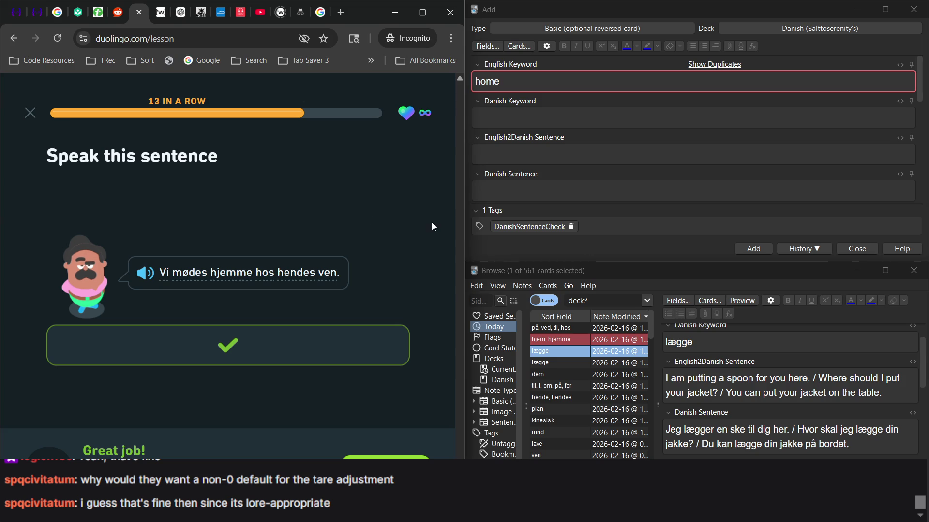
pyautogui.click(562, 340)
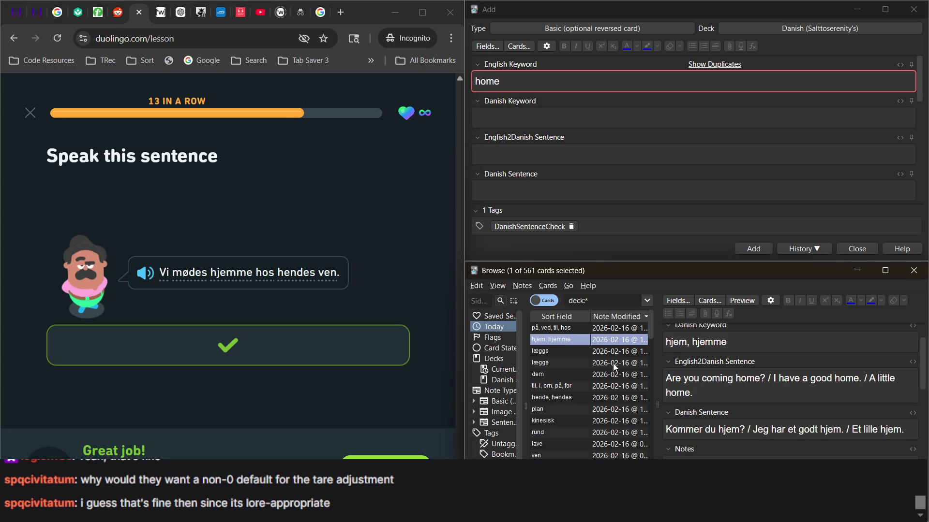
# Step: Begin appending '/ We will' to the hjem, hjemme note's English sentences
pyautogui.scroll(1, 733, 422)
pyautogui.scroll(1, 734, 422)
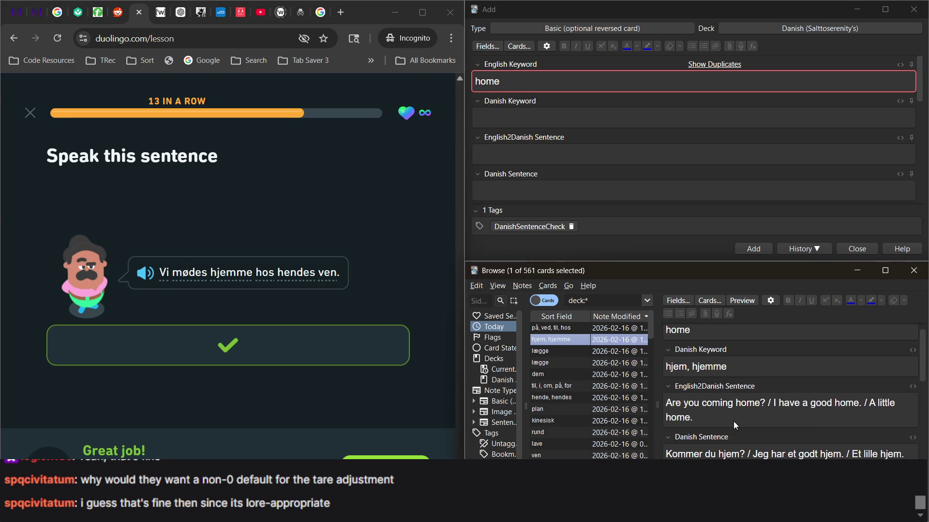
pyautogui.click(735, 422)
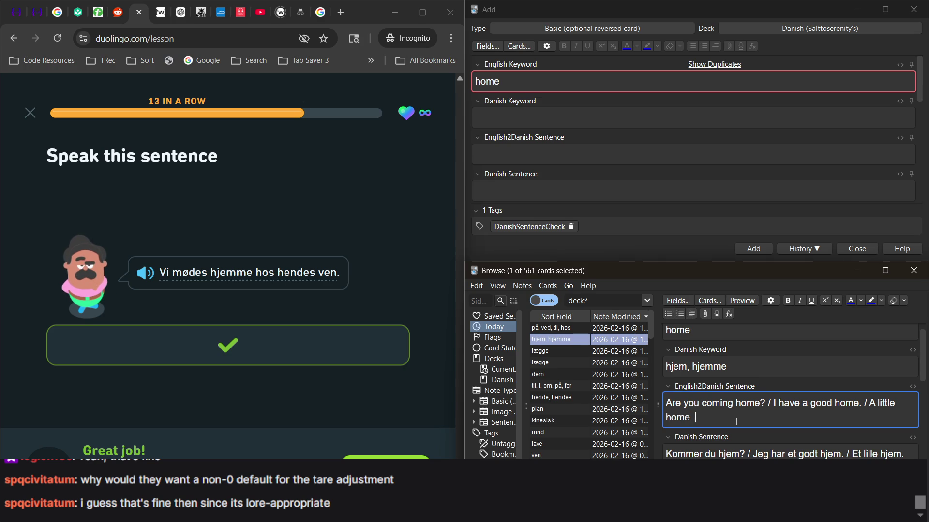
pyautogui.write('/ We will')
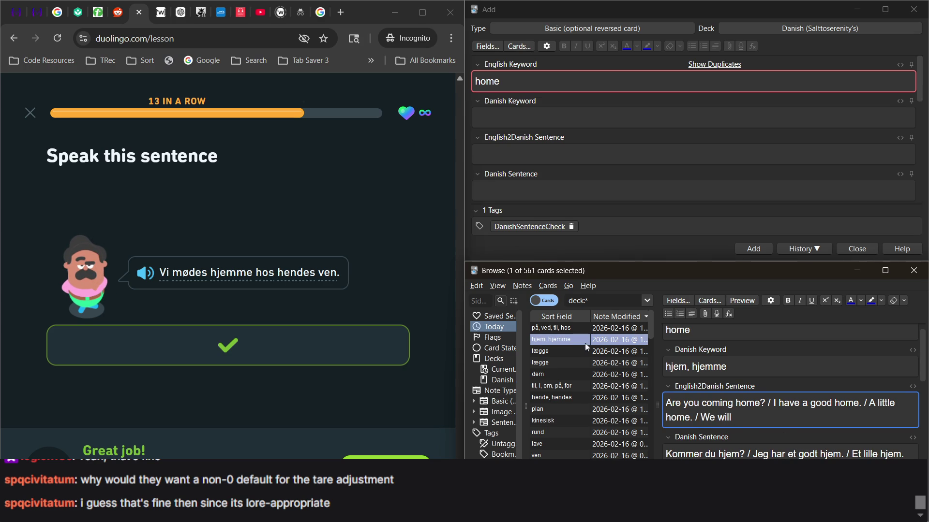
# Step: Give the hjem, hjemme card a red flag in the card list
pyautogui.click(545, 303)
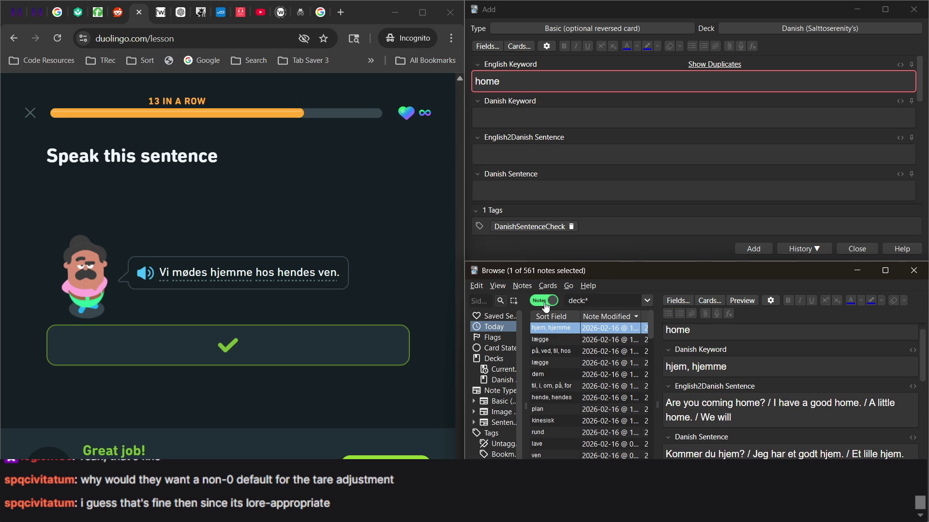
pyautogui.rightClick(562, 332)
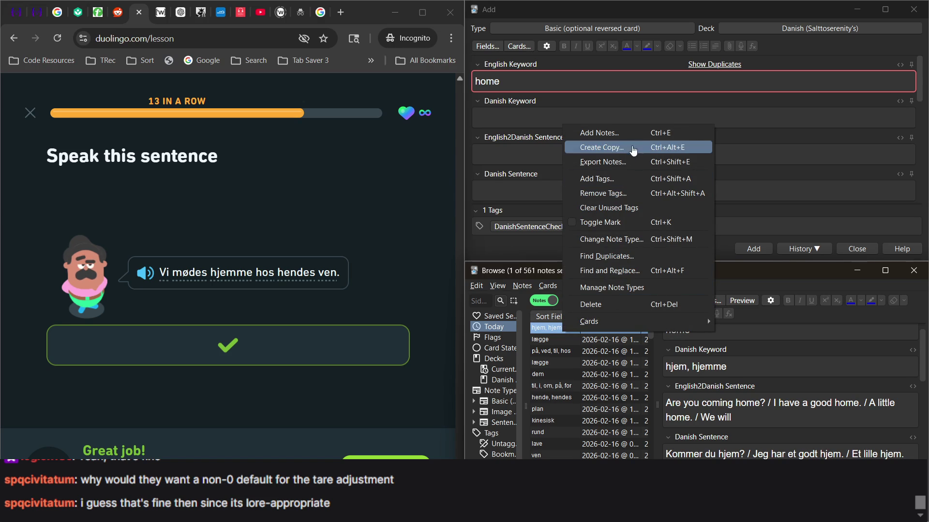
pyautogui.click(544, 301)
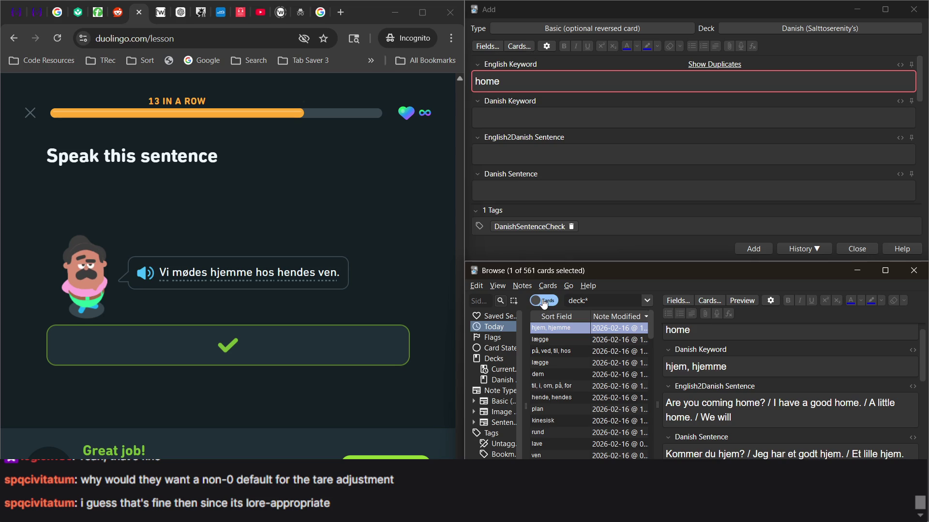
pyautogui.rightClick(554, 329)
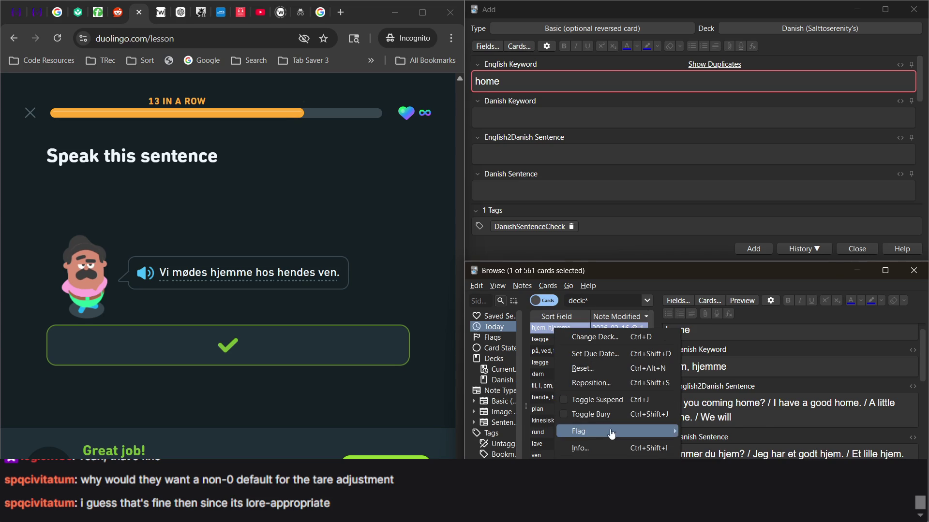
pyautogui.moveTo(607, 431)
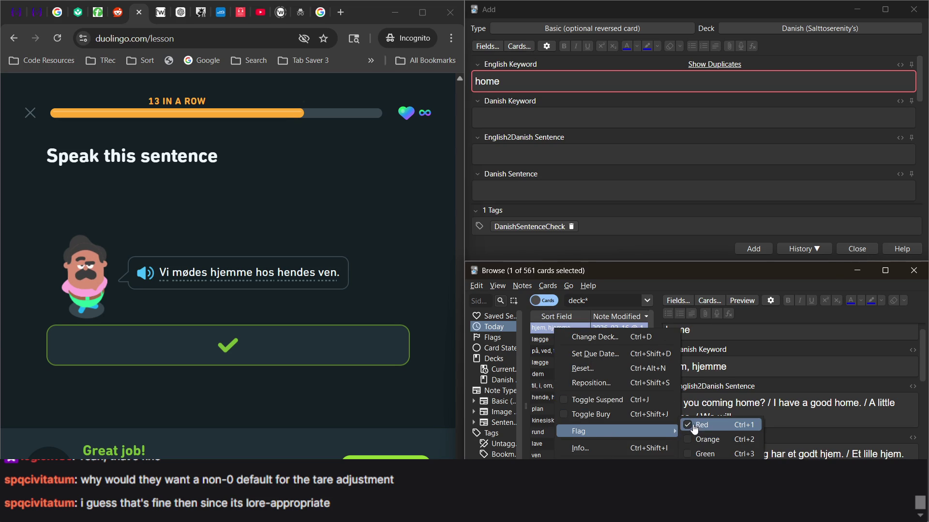
pyautogui.click(693, 424)
pyautogui.click(544, 301)
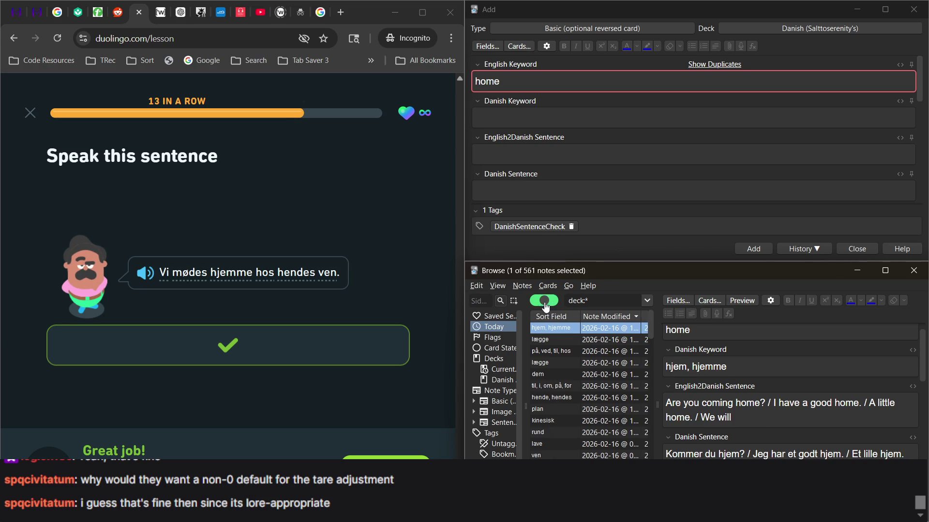
# Step: Finish 'We will meet at the home of her friend.' and add 'Vi mødes hjemme hos hendes ven.'
pyautogui.click(758, 423)
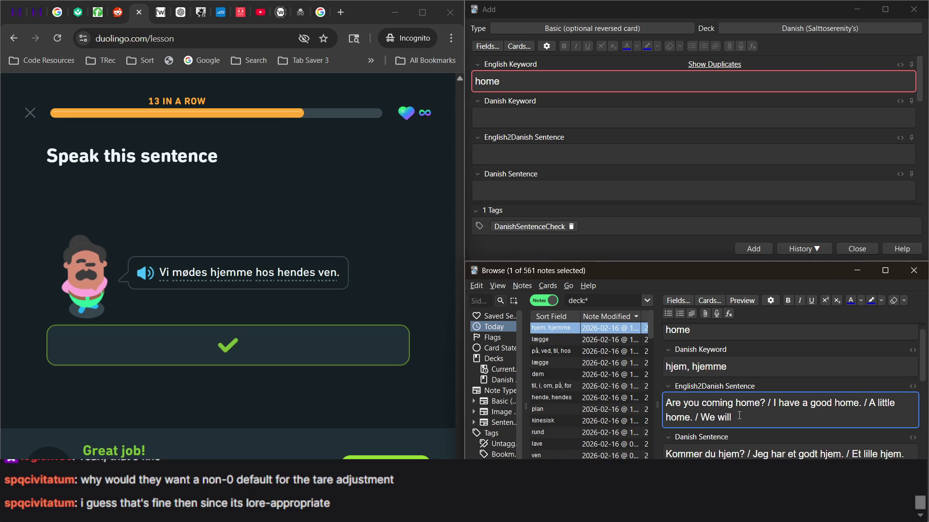
pyautogui.write('meet at the ho')
pyautogui.write('me ')
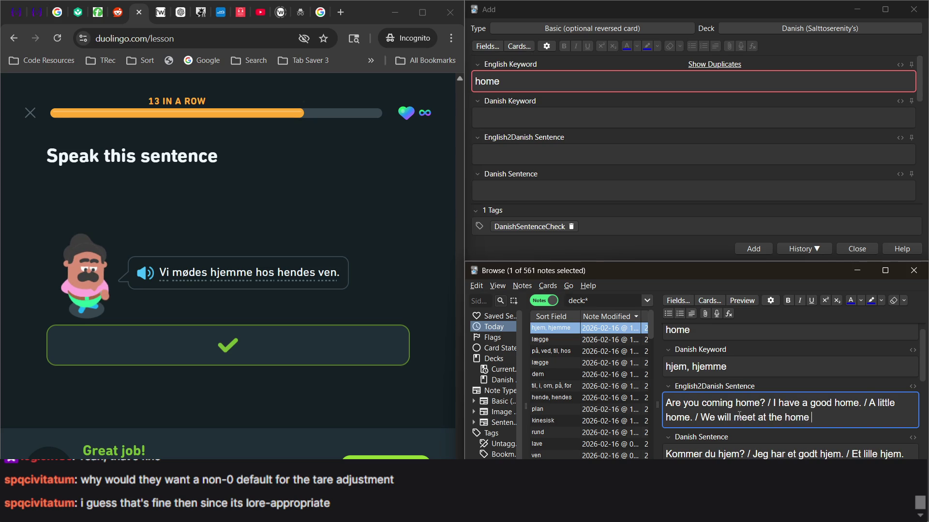
pyautogui.write('of her friend.')
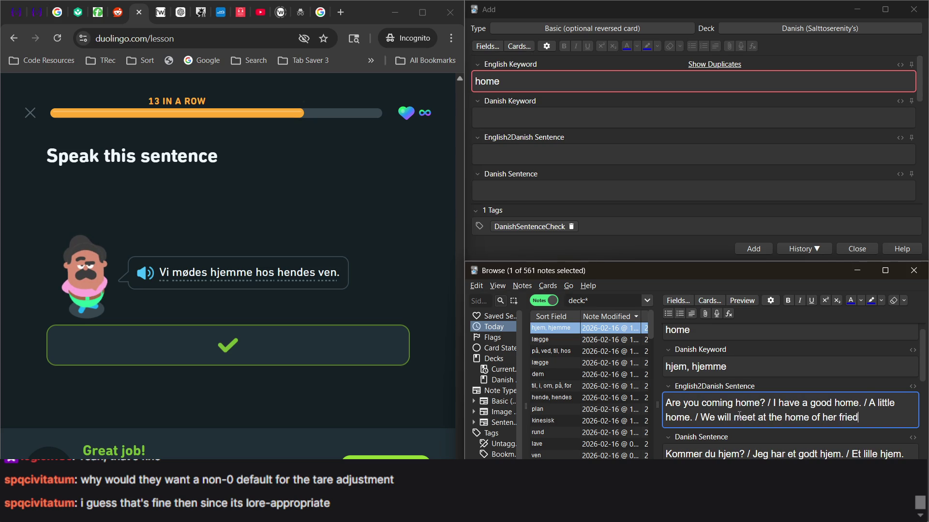
pyautogui.scroll(-1, 739, 416)
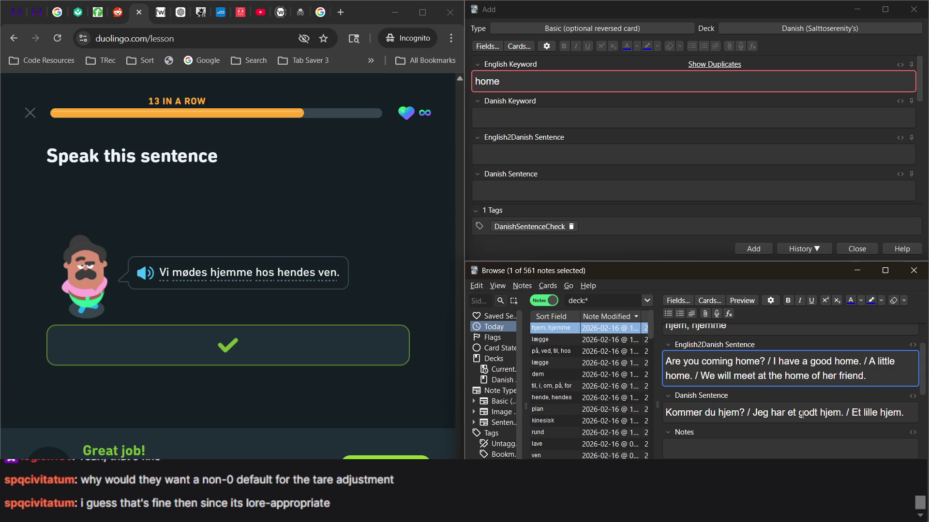
pyautogui.click(906, 413)
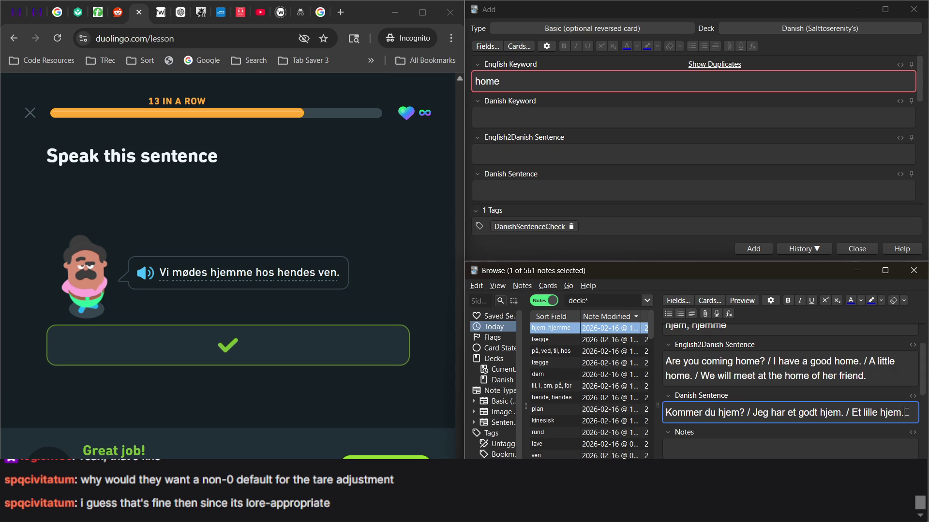
pyautogui.write(' / C')
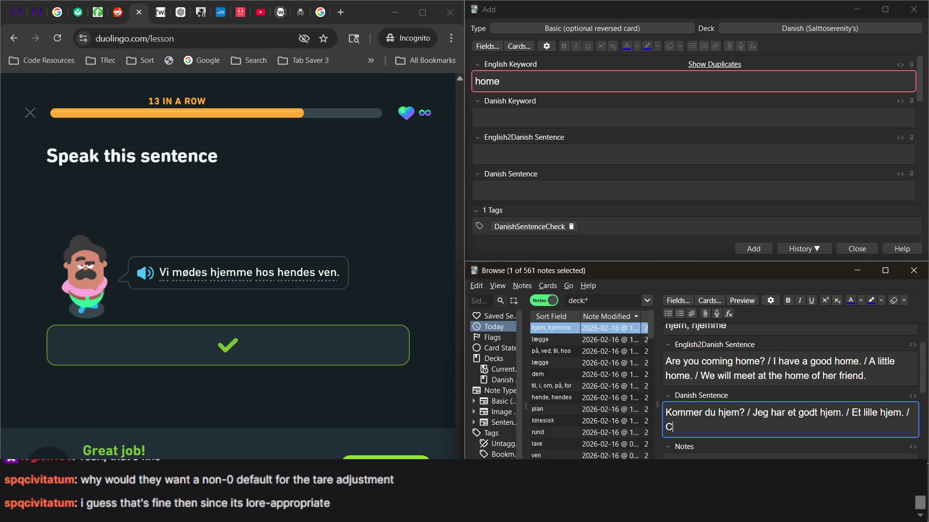
pyautogui.press('BackSpace')
pyautogui.write('Vi mø')
pyautogui.write('des h')
pyautogui.write('jemme ho')
pyautogui.write('s hendes v')
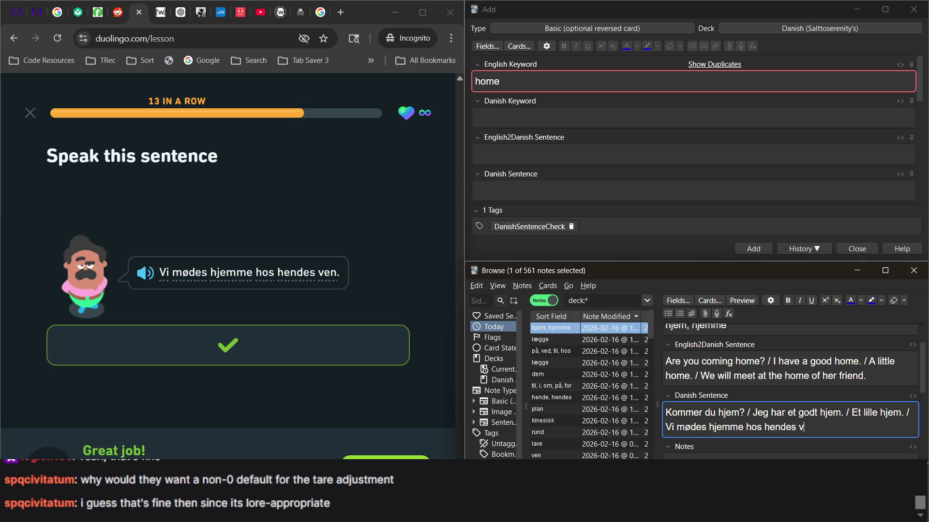
pyautogui.write('en.')
pyautogui.click(442, 419)
# Step: Match the five verb pairs: lægge, danse, være, besøge, spille with their English verbs
pyautogui.press('Return')
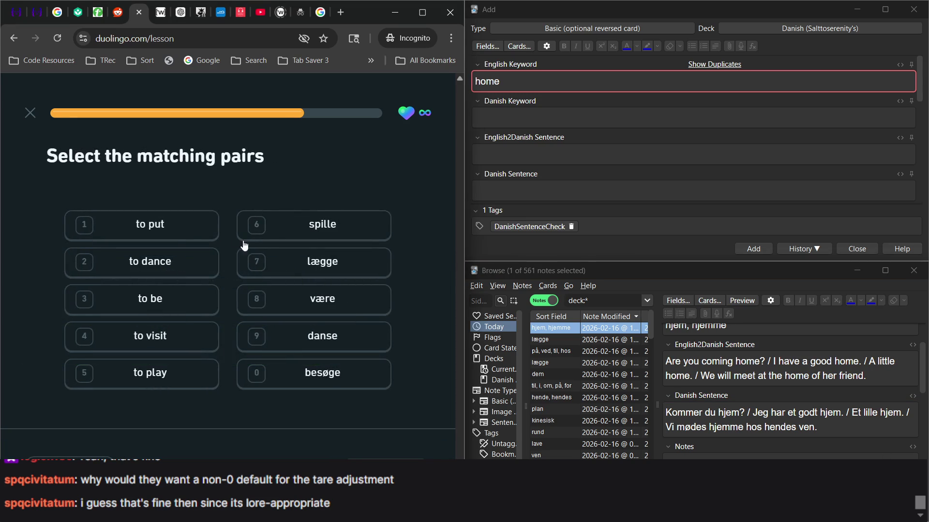
pyautogui.click(179, 237)
pyautogui.click(302, 265)
pyautogui.click(194, 262)
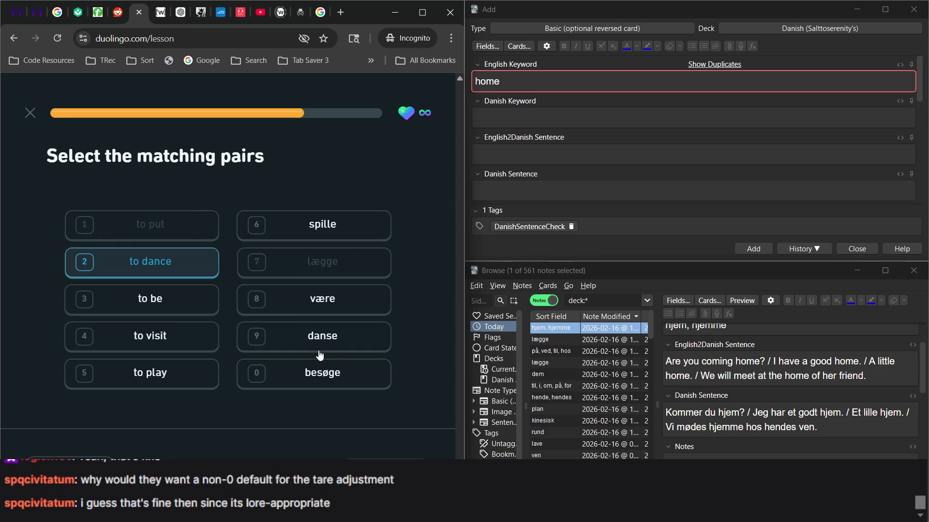
pyautogui.click(335, 343)
pyautogui.click(303, 311)
pyautogui.click(187, 312)
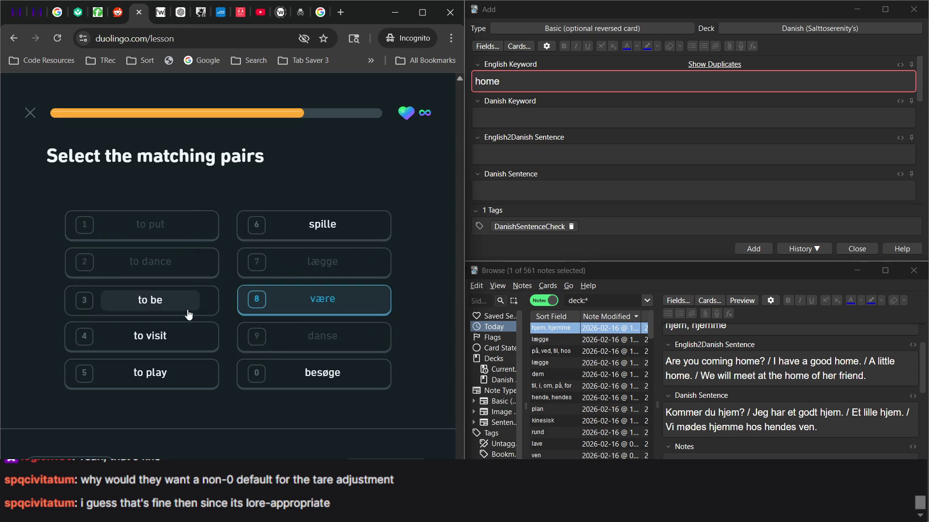
pyautogui.click(188, 336)
pyautogui.click(281, 382)
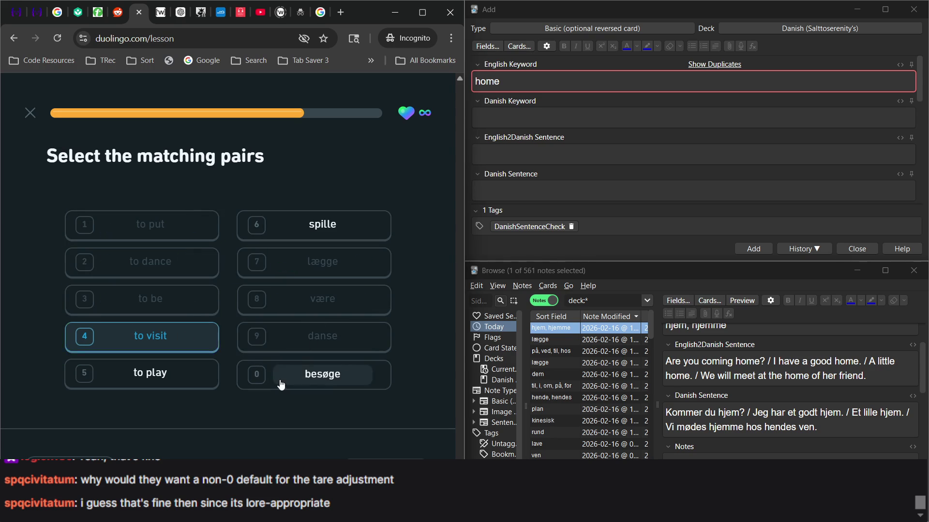
pyautogui.click(174, 382)
pyautogui.click(322, 234)
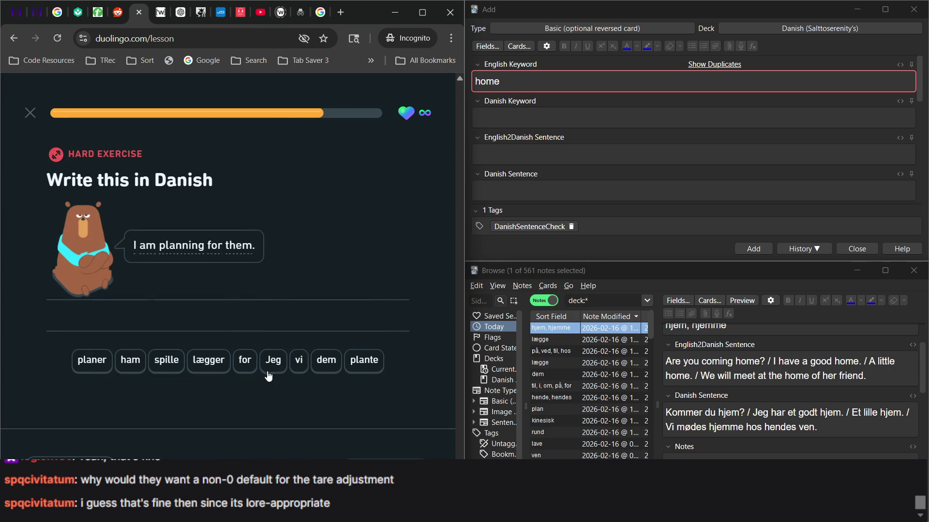
# Step: Submit 'Jeg lægger for dem' as the translation of 'I am planning for them.'
pyautogui.click(273, 363)
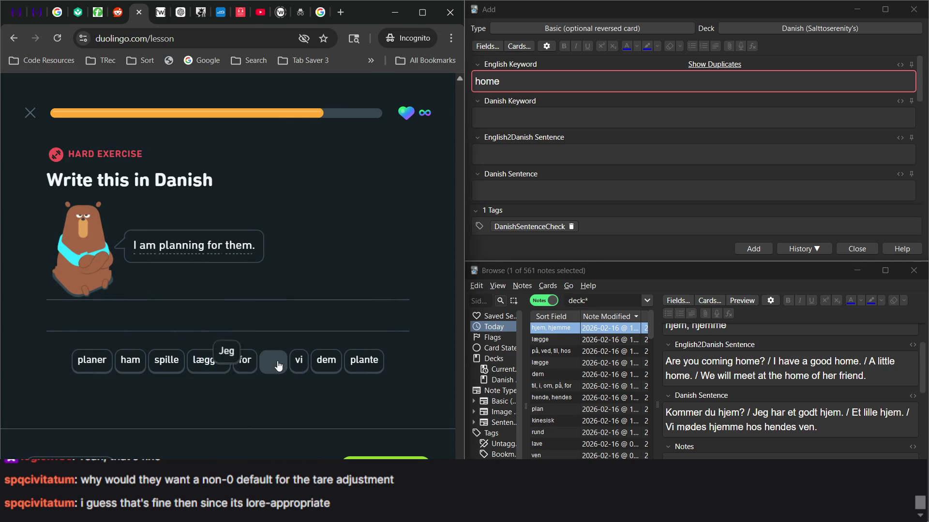
pyautogui.click(207, 368)
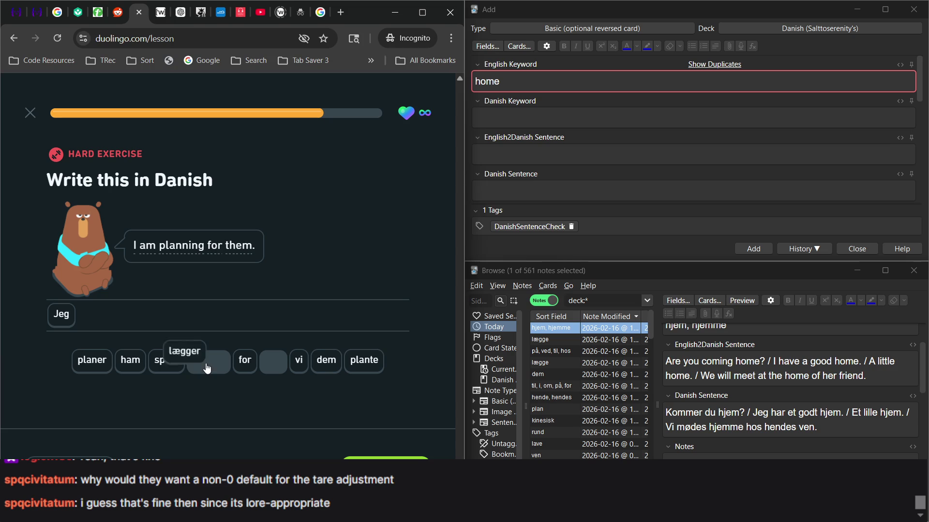
pyautogui.click(244, 363)
pyautogui.click(338, 364)
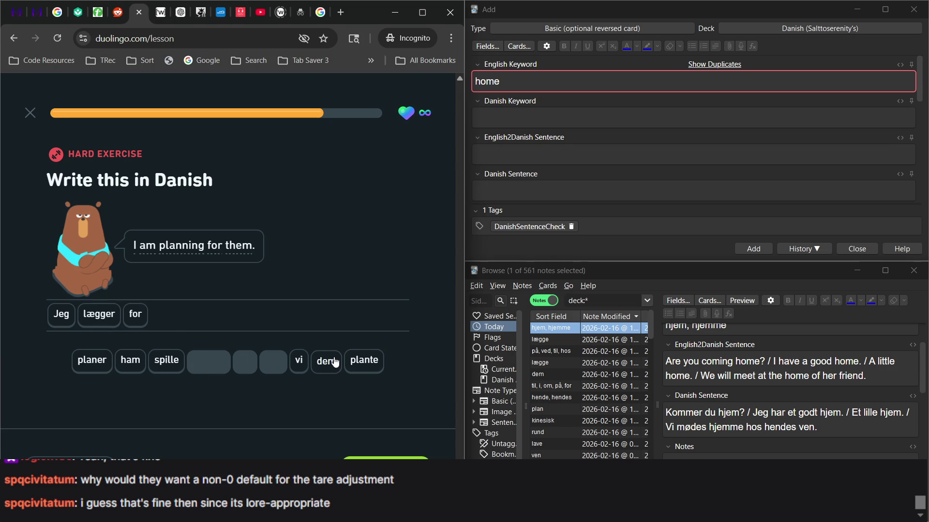
pyautogui.click(385, 455)
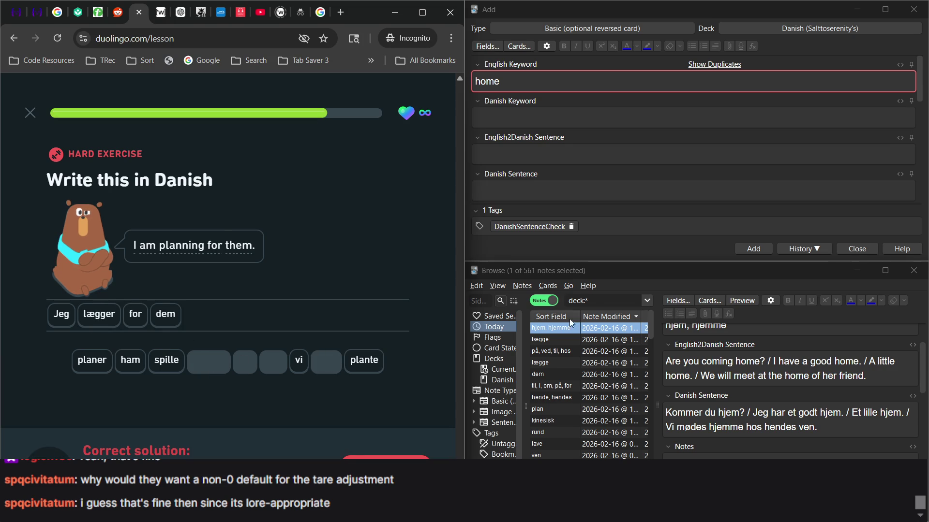
pyautogui.click(592, 301)
# Step: Search 'plan', select the plan note, and append 'I am planning for them' to its English sentences
pyautogui.write('plan')
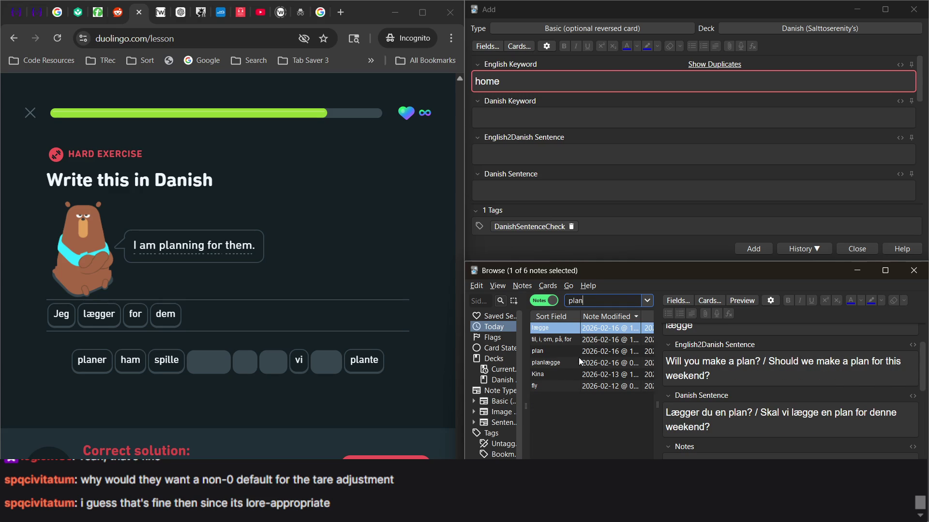
pyautogui.click(579, 359)
pyautogui.click(570, 353)
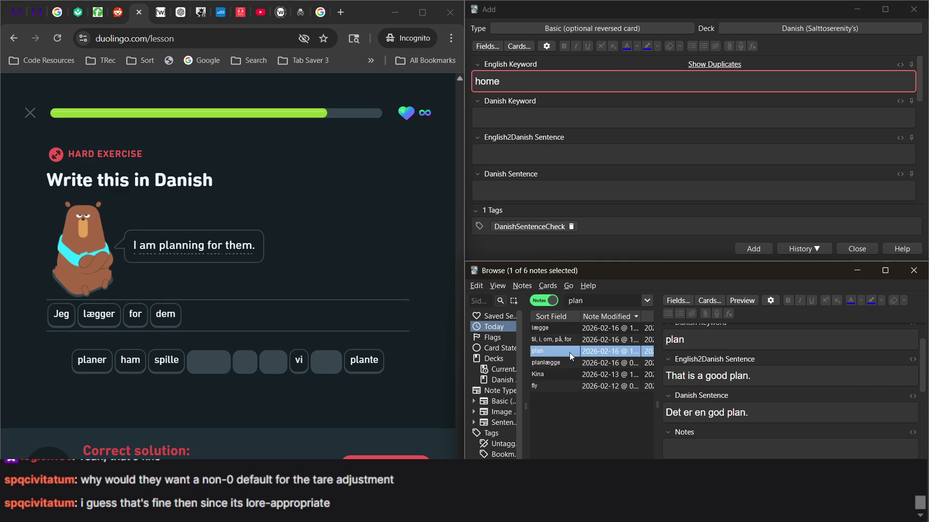
pyautogui.click(781, 383)
pyautogui.write('/ I')
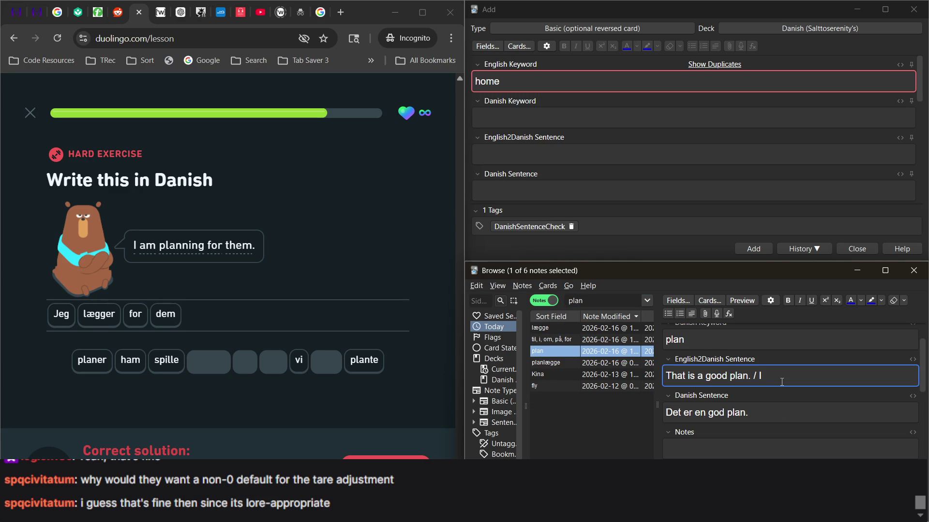
pyautogui.write('am planno')
pyautogui.write('ing')
pyautogui.press('BackSpace')
pyautogui.press('BackSpace')
pyautogui.press('BackSpace')
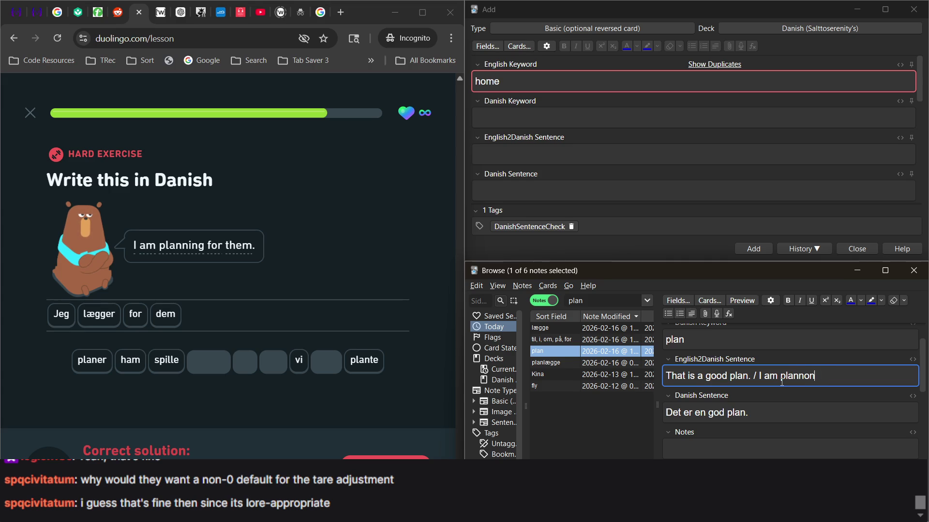
pyautogui.write('ng for them.')
# Step: Append 'Jeg lægger planer for dem.' to the plan note's Danish sentences
pyautogui.click(788, 416)
pyautogui.write('/ Je')
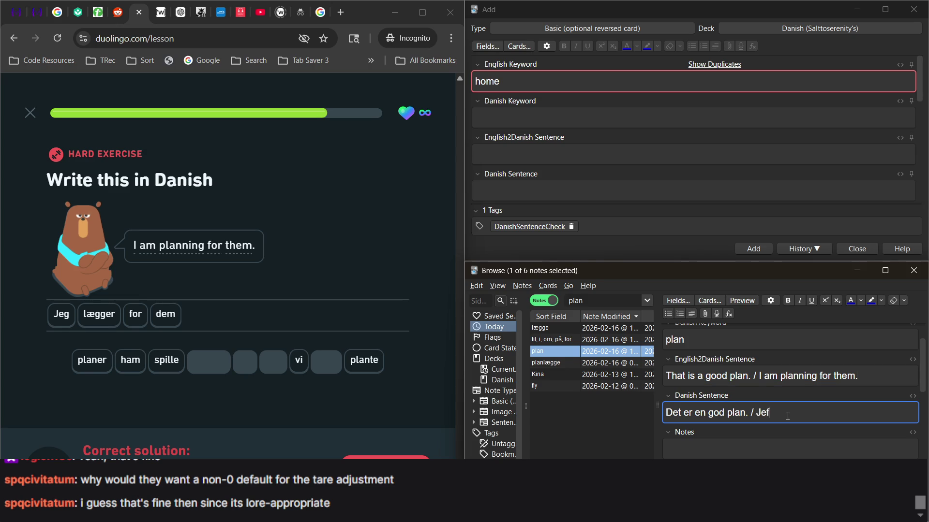
pyautogui.write('g')
pyautogui.write(' læ')
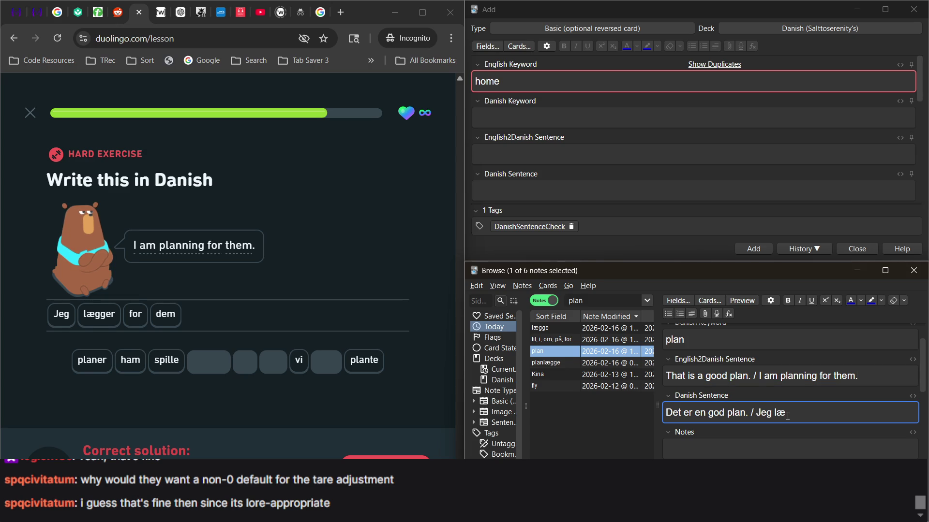
pyautogui.write('gger ')
pyautogui.write('pal')
pyautogui.press('BackSpace')
pyautogui.write('laner for dem.')
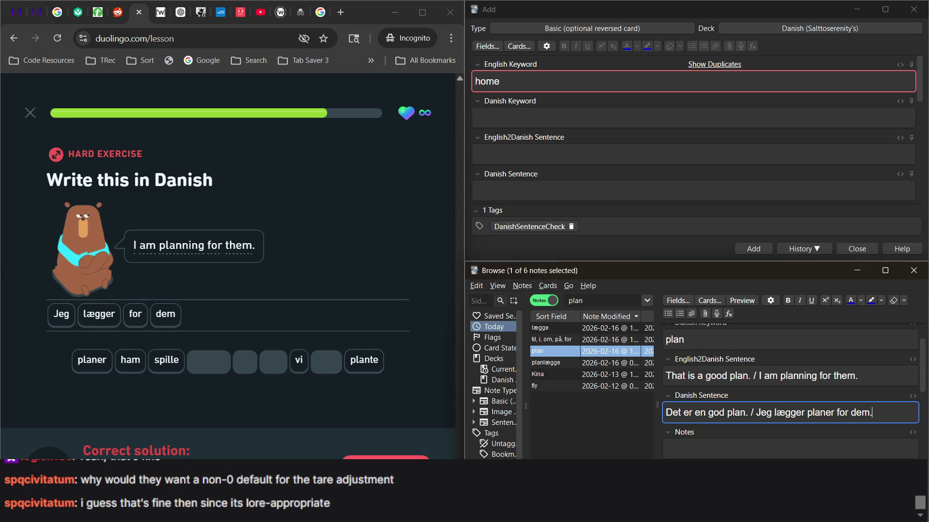
pyautogui.hotkey('alt', 'Tab')
pyautogui.press('Return')
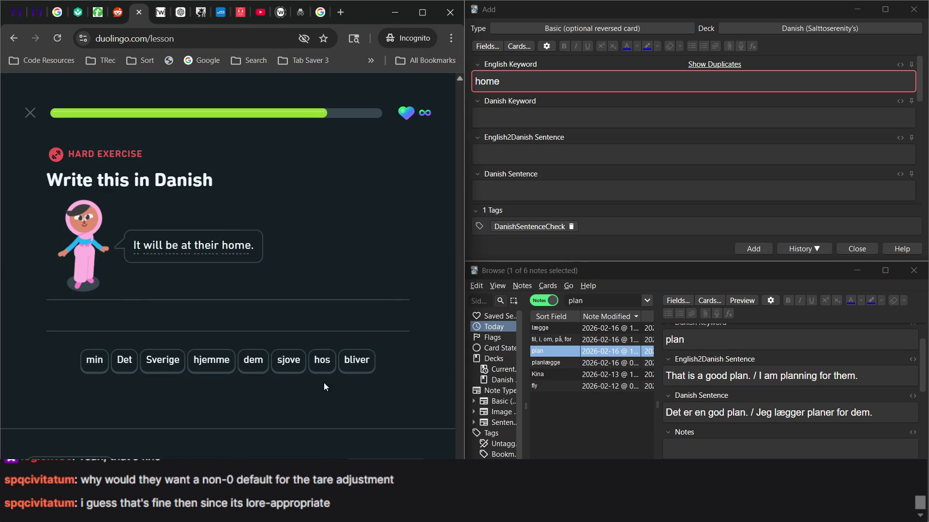
# Step: Build 'Det bliver hjemme hos dem' from the word tiles and check it
pyautogui.click(126, 362)
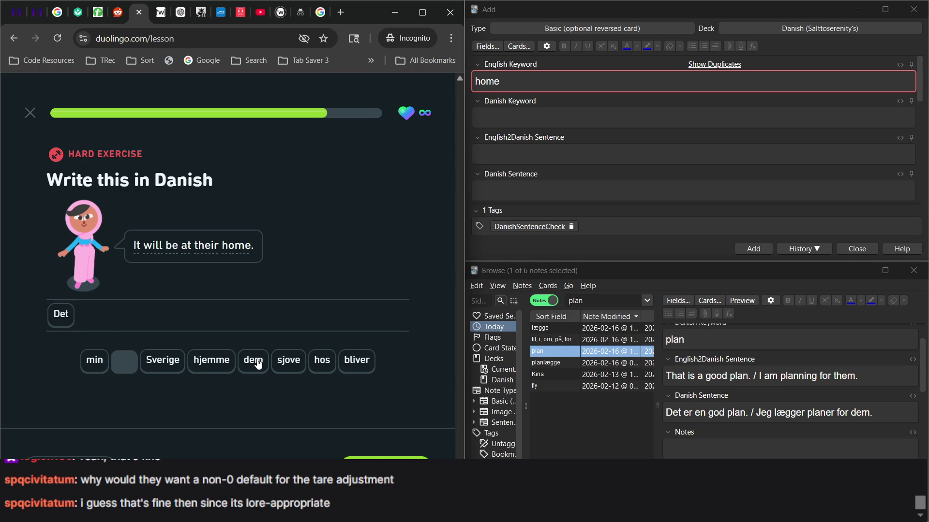
pyautogui.click(352, 361)
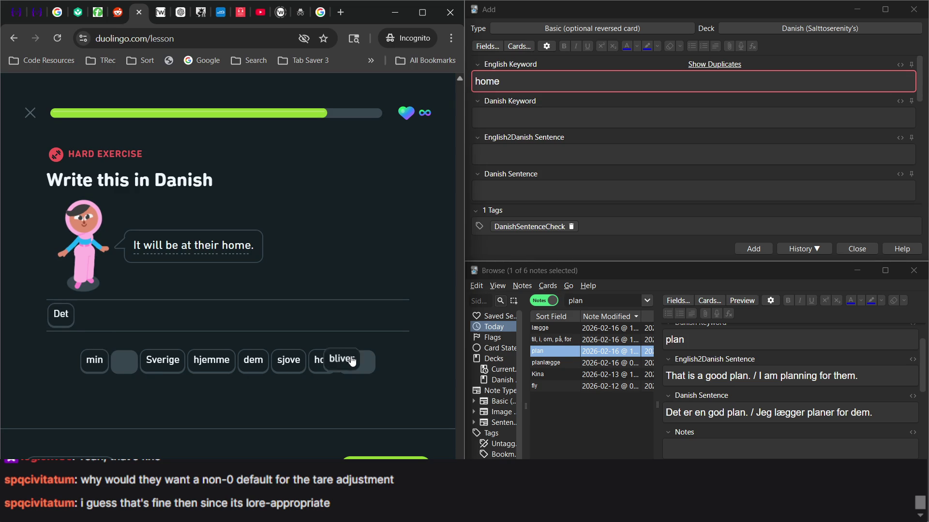
pyautogui.click(212, 363)
pyautogui.click(319, 361)
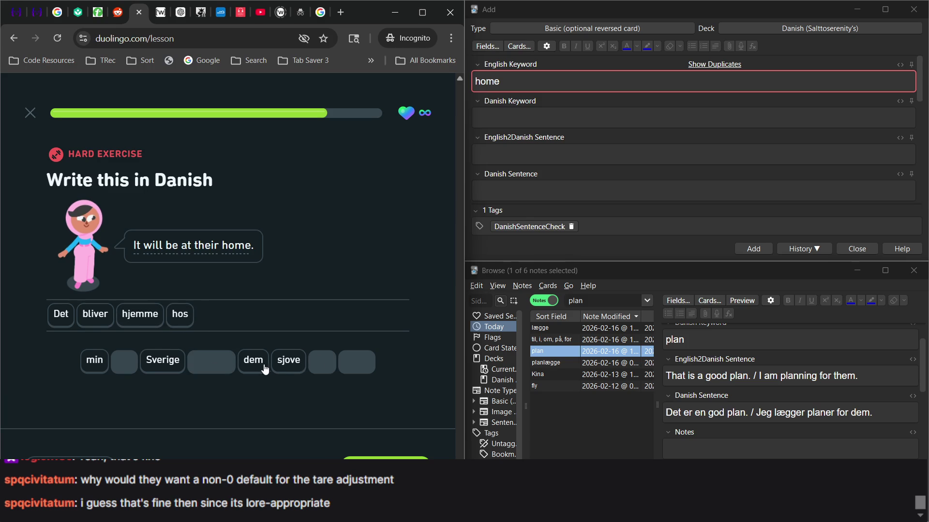
pyautogui.click(253, 361)
pyautogui.press('Return')
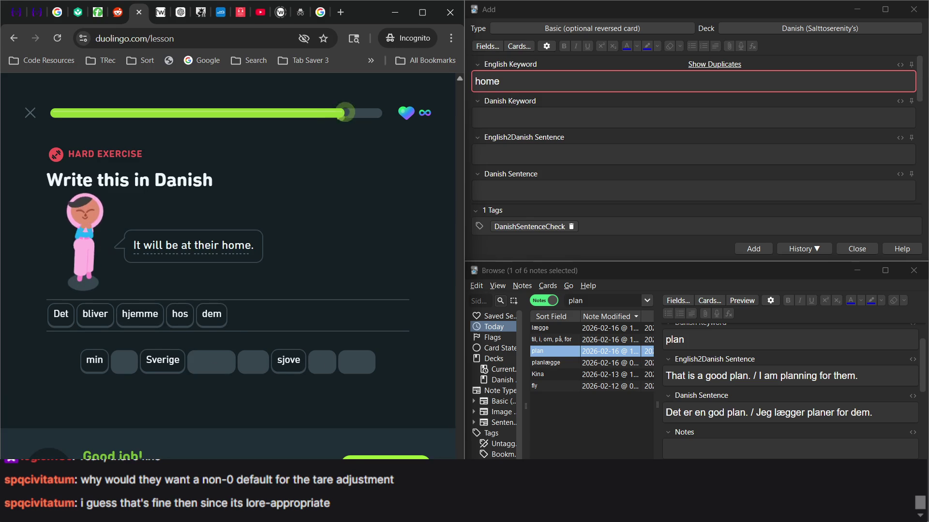
pyautogui.click(499, 329)
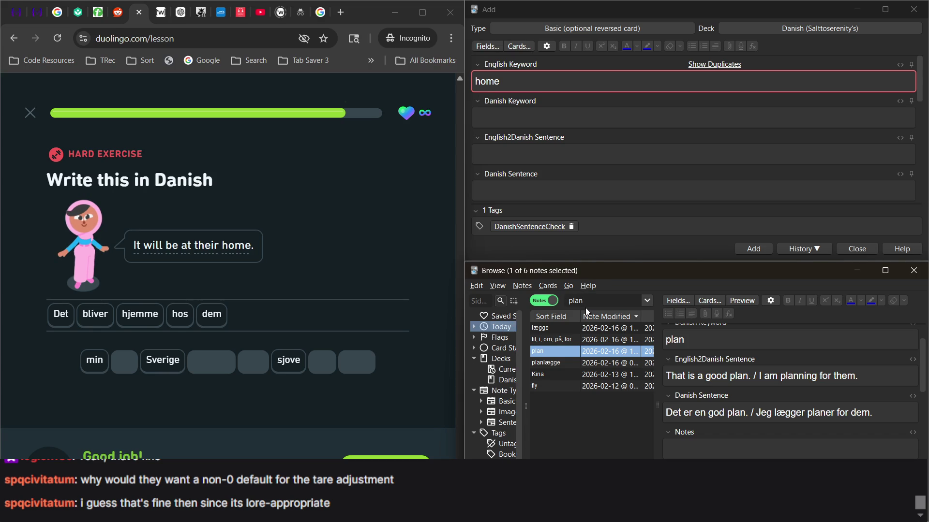
pyautogui.click(603, 307)
# Step: Clear the 'plan' search so the browser lists all 561 notes
pyautogui.hotkey('ctrl', 'a')
pyautogui.press('BackSpace')
pyautogui.press('Return')
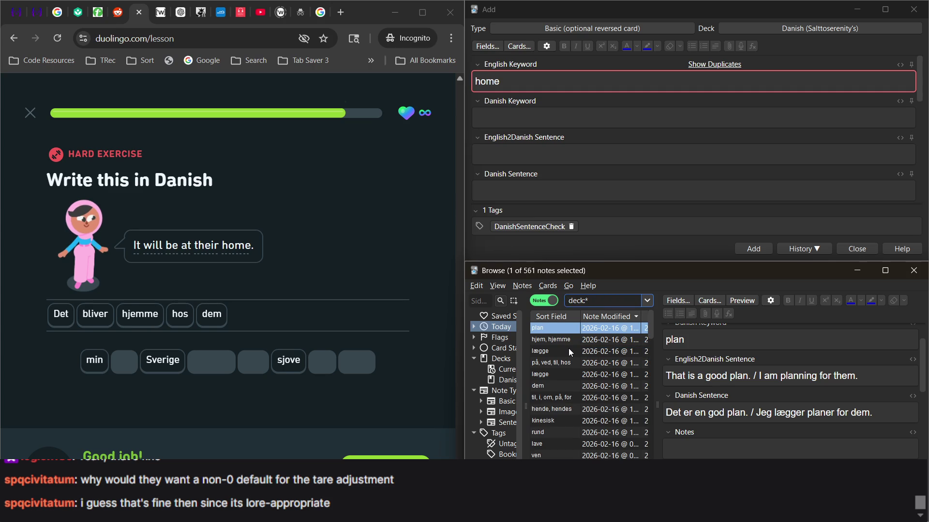
# Step: Add 'It will be at their home.' to the dem note and 'Det bliver hjemme' to its Notes
pyautogui.click(571, 387)
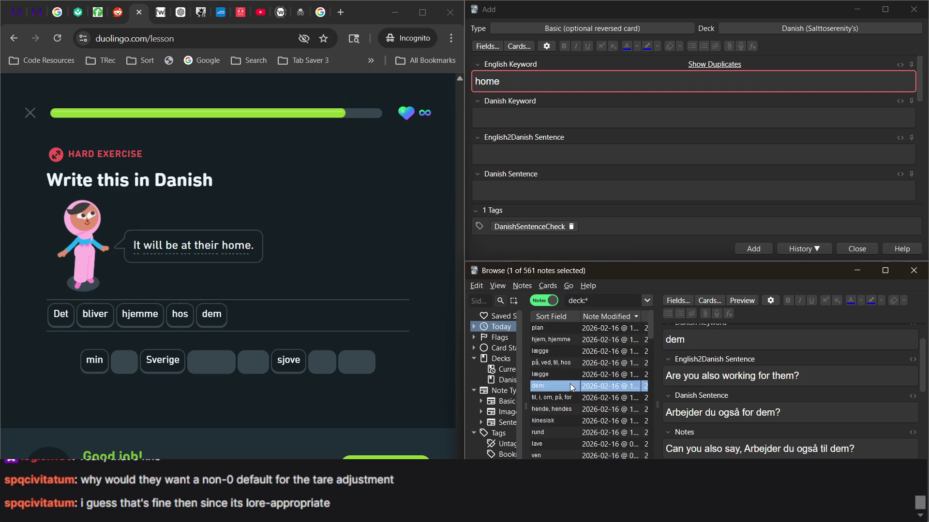
pyautogui.click(824, 414)
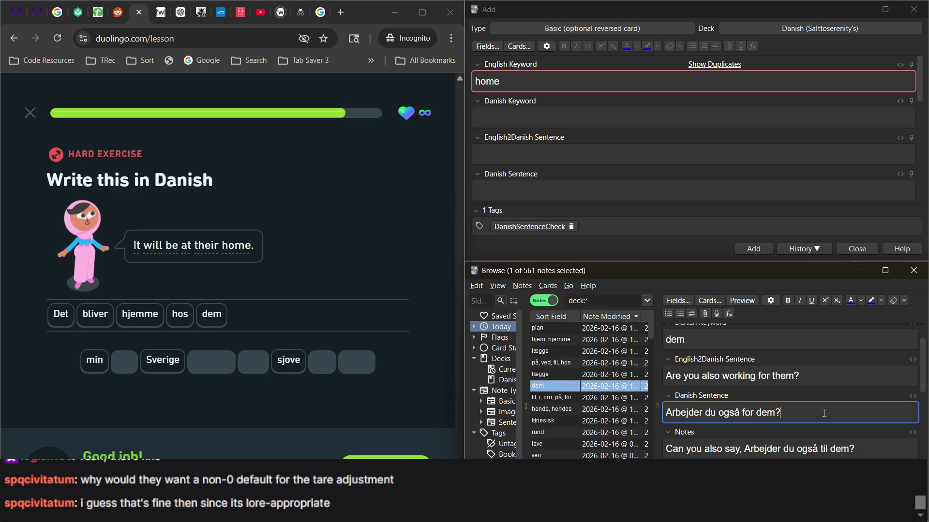
pyautogui.write('/ It will be a')
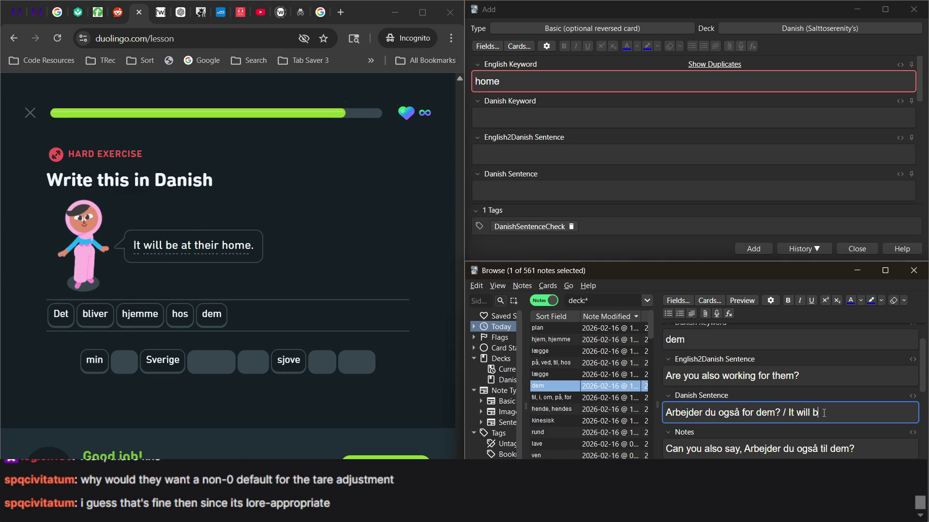
pyautogui.write('t their home.')
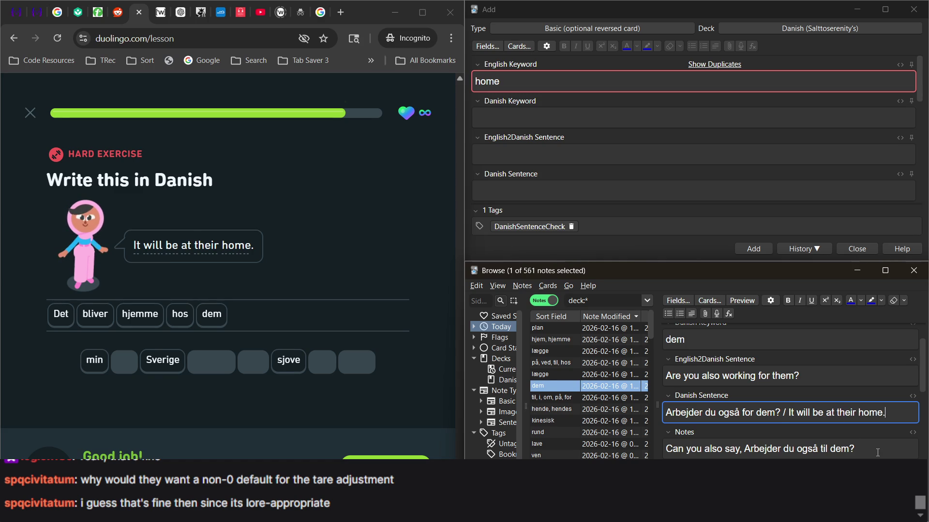
pyautogui.click(878, 453)
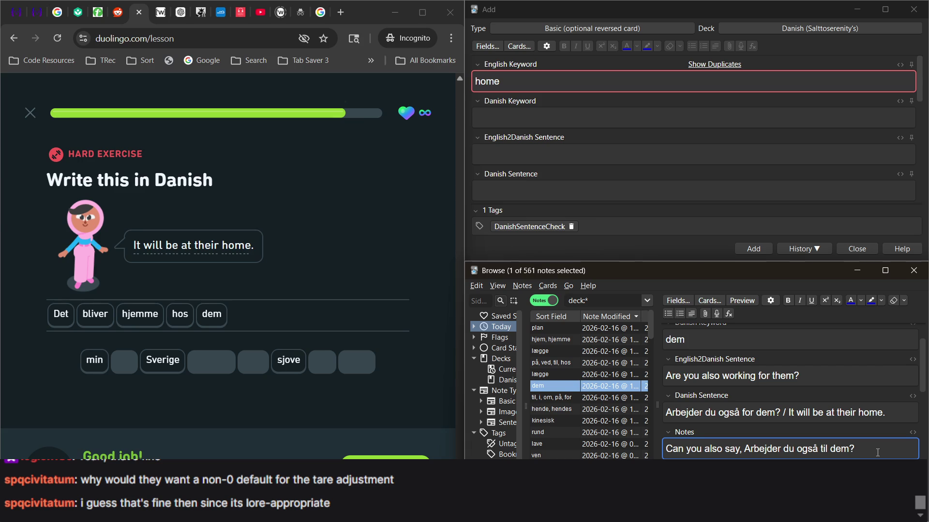
pyautogui.write('/Det bliv')
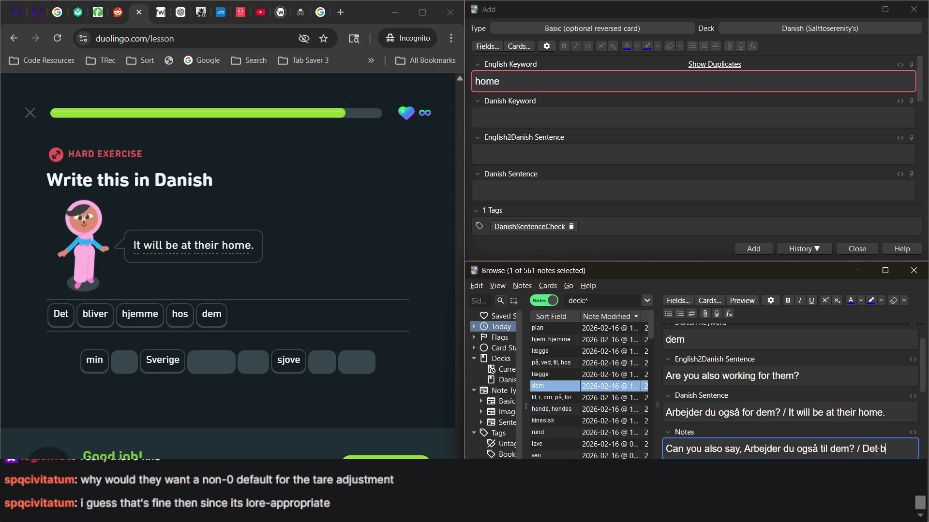
pyautogui.write('er hjemme')
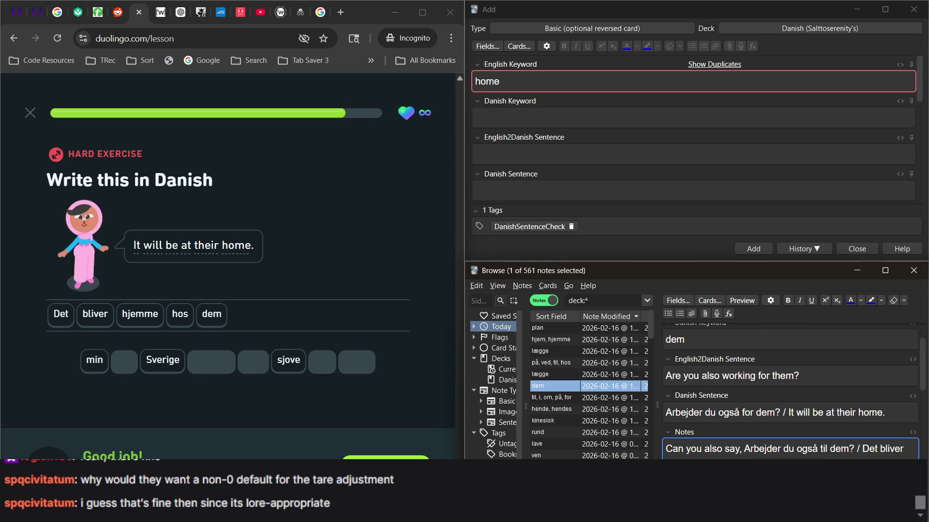
pyautogui.click(385, 458)
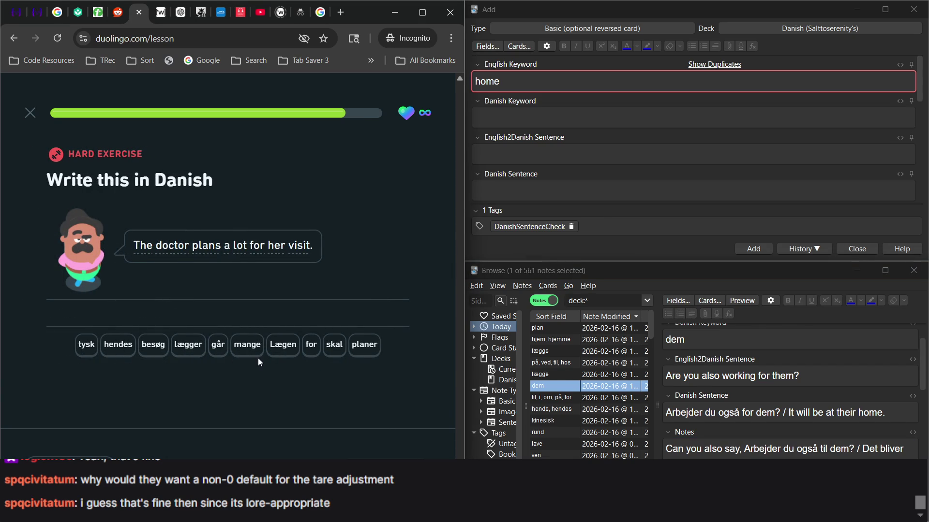
# Step: Assemble 'Lægen skal lægger mange planer for hendes besøg' from tiles and submit it
pyautogui.click(284, 347)
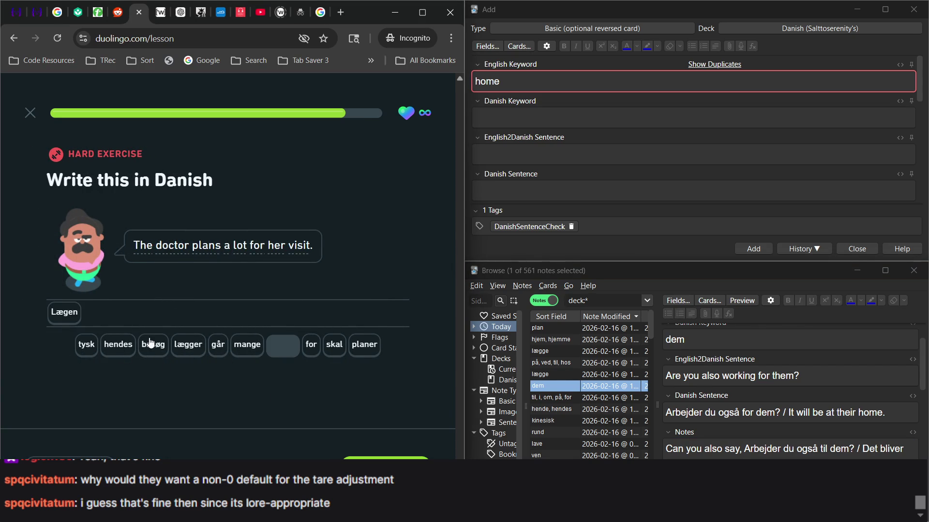
pyautogui.click(329, 344)
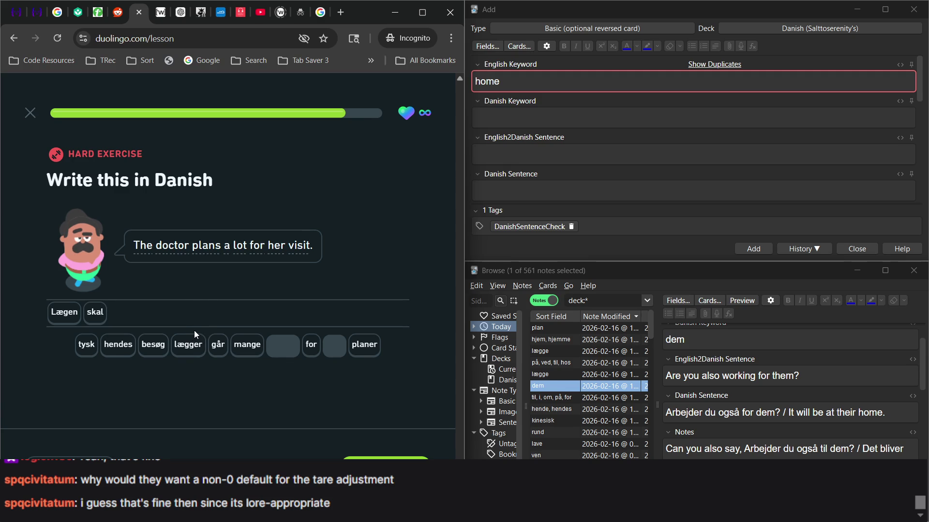
pyautogui.click(179, 347)
pyautogui.click(361, 349)
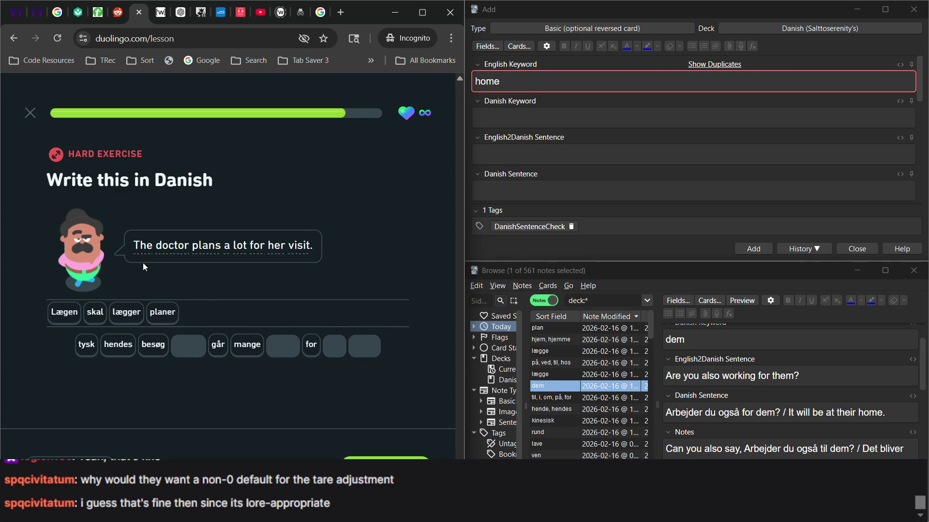
pyautogui.click(163, 311)
pyautogui.click(250, 347)
pyautogui.click(367, 345)
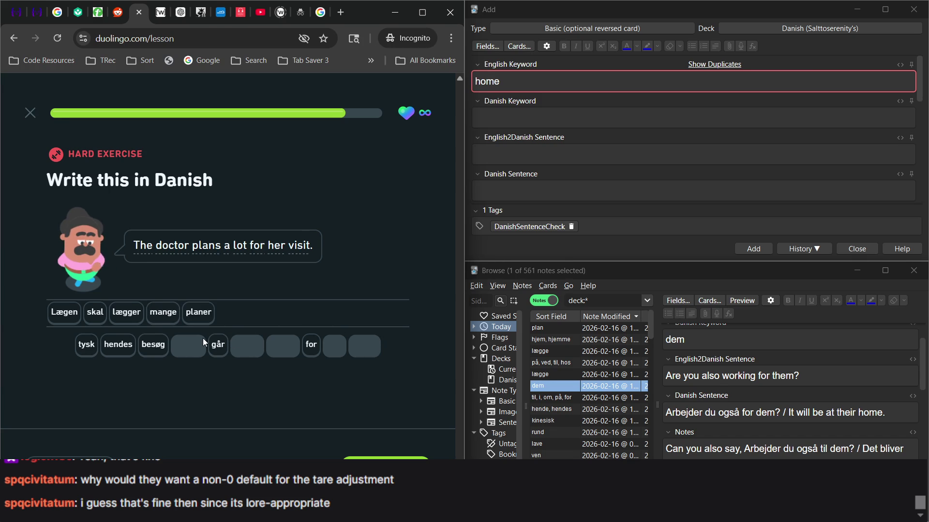
pyautogui.click(313, 344)
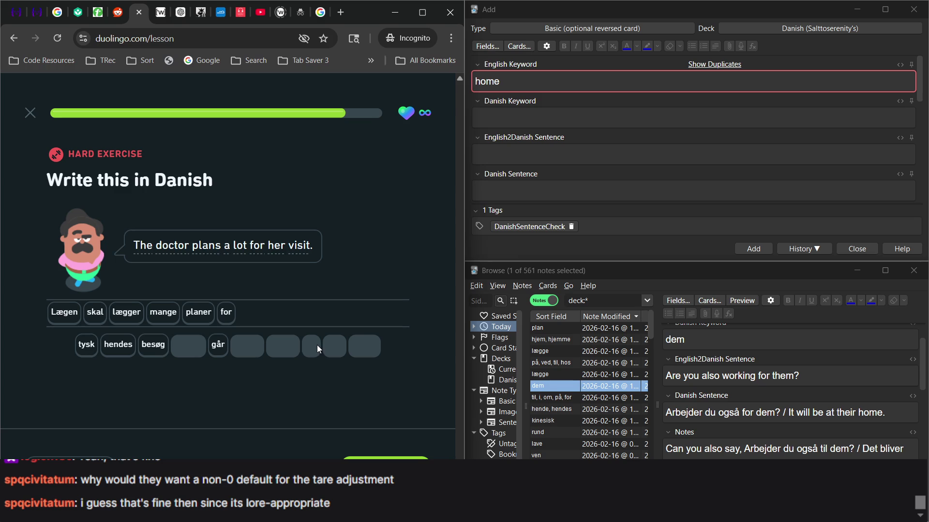
pyautogui.click(118, 349)
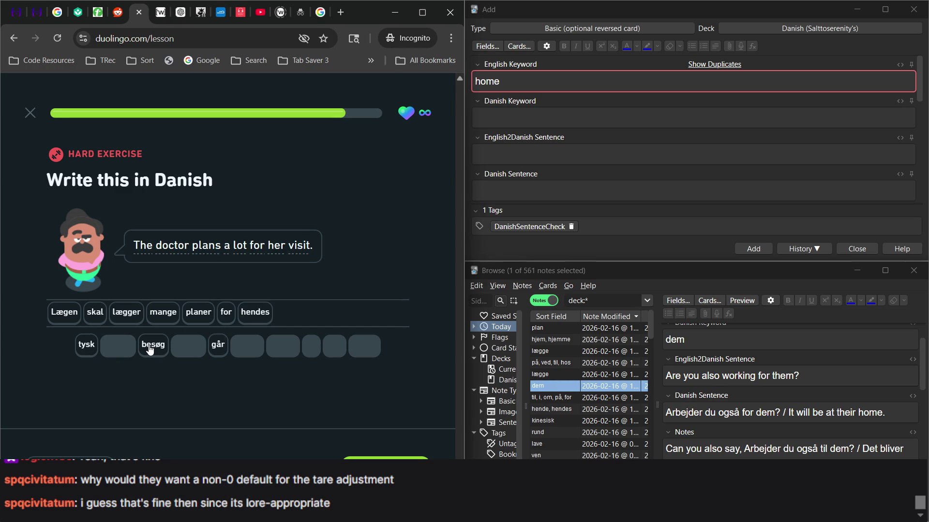
pyautogui.click(150, 347)
pyautogui.click(385, 466)
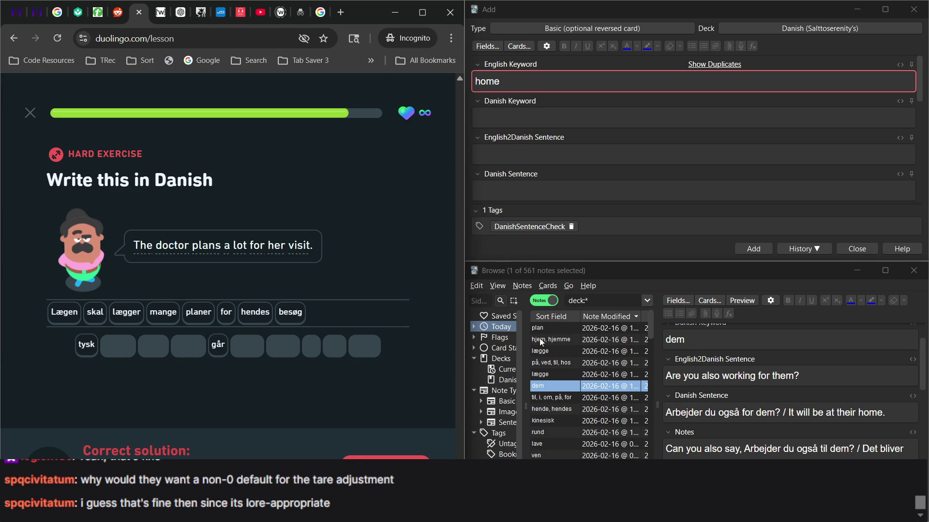
pyautogui.click(504, 335)
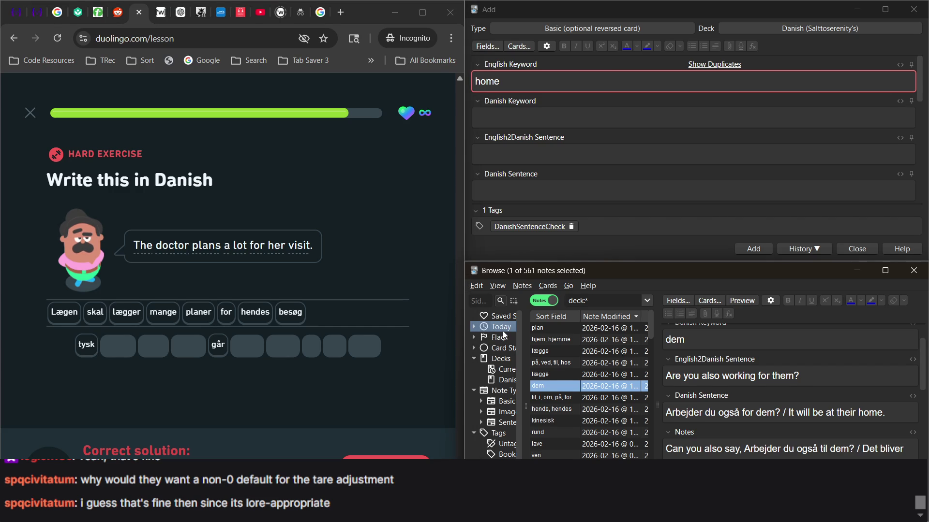
# Step: Search notes for 'for' (106 results) and select the til, i, om, på, for note
pyautogui.click(600, 301)
pyautogui.write('or')
pyautogui.press('Return')
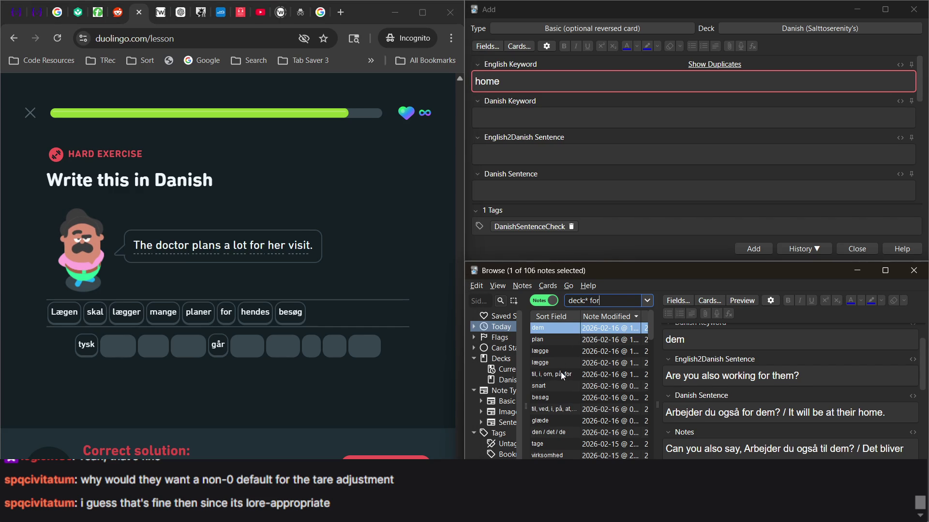
pyautogui.click(561, 374)
pyautogui.scroll(4, 747, 414)
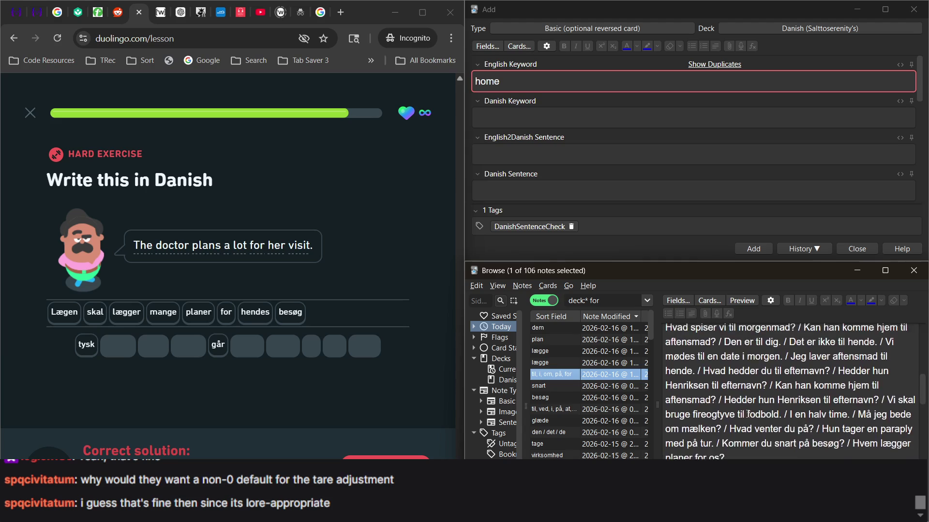
pyautogui.scroll(-4, 747, 414)
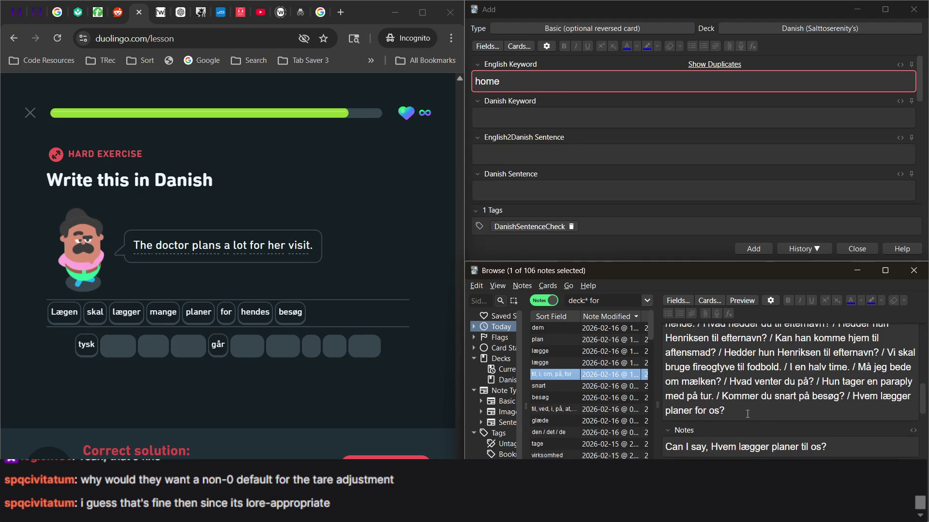
pyautogui.scroll(4, 747, 414)
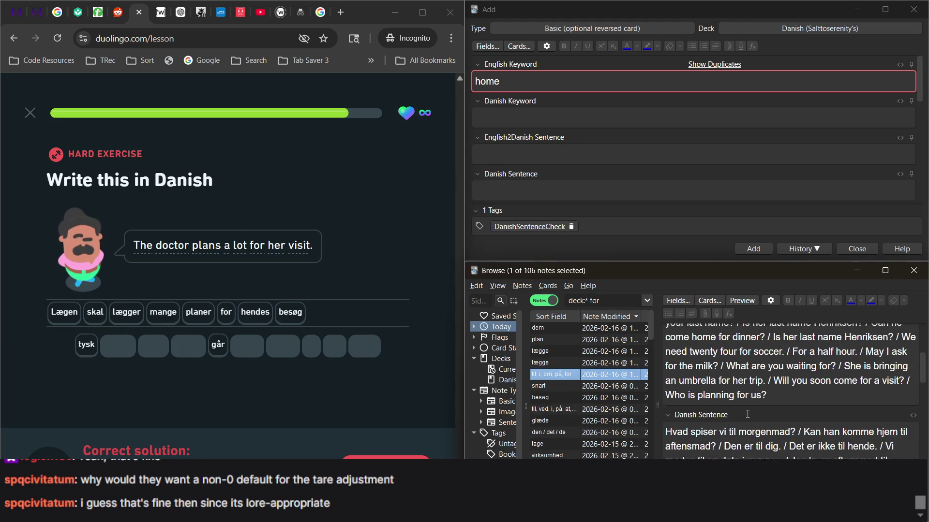
# Step: Append 'The doctor plans a lot for her visit' to the preposition note's English sentences
pyautogui.click(801, 449)
pyautogui.write('/')
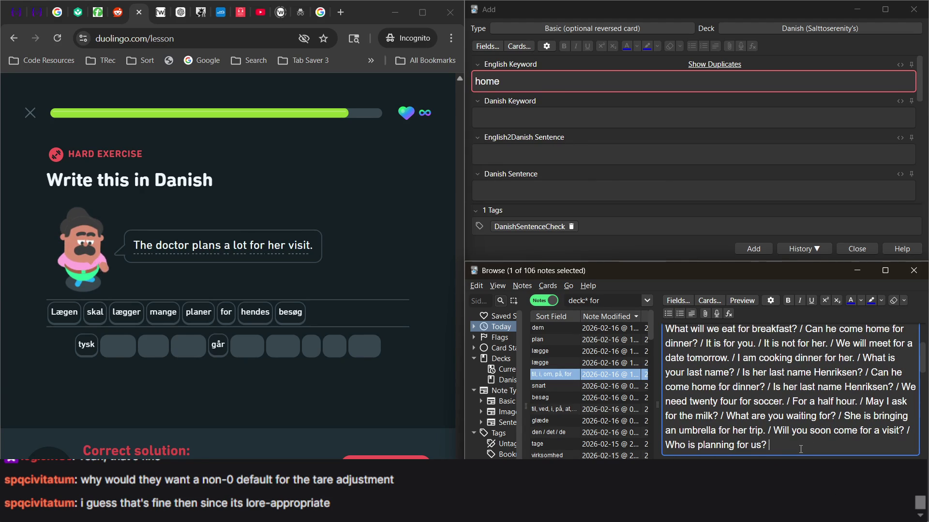
pyautogui.write(' The')
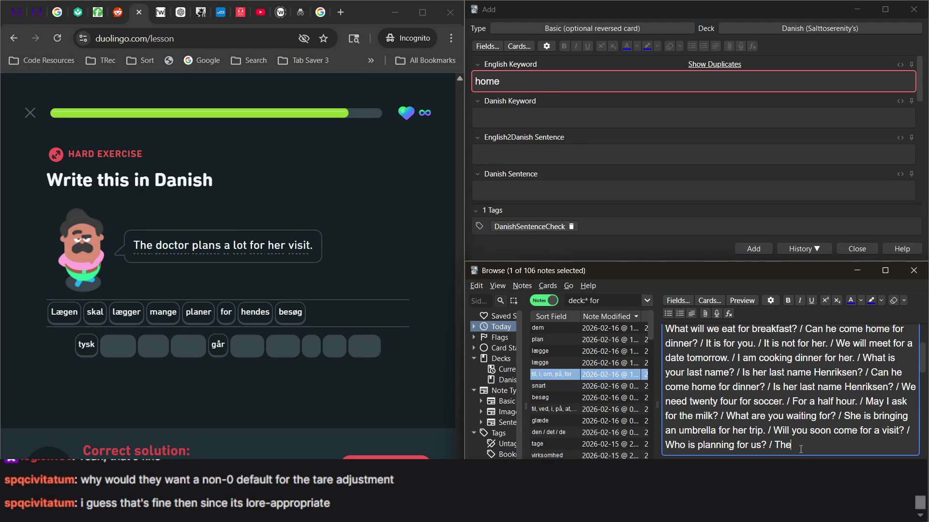
pyautogui.write('docro')
pyautogui.write('tor')
pyautogui.write(' plans a lot ')
pyautogui.write('for her v')
pyautogui.write('ist')
pyautogui.write('it')
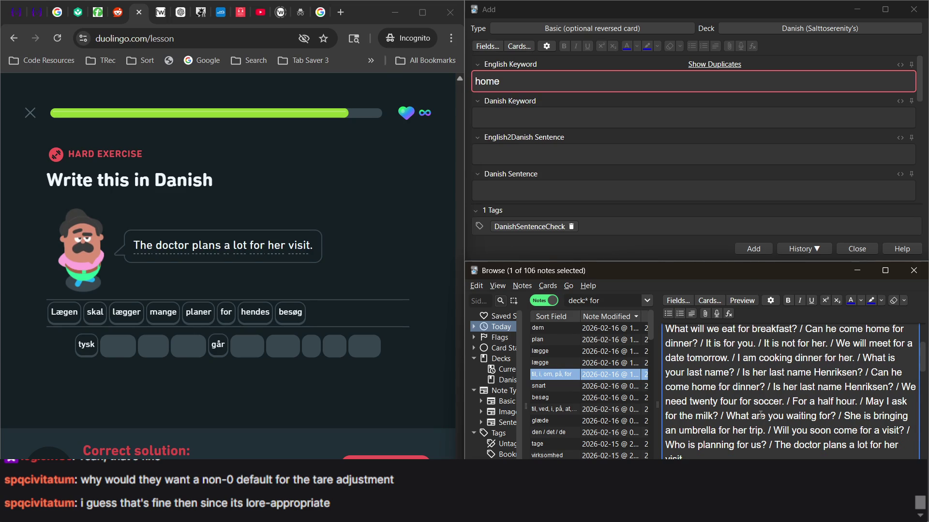
pyautogui.scroll(-10, 761, 415)
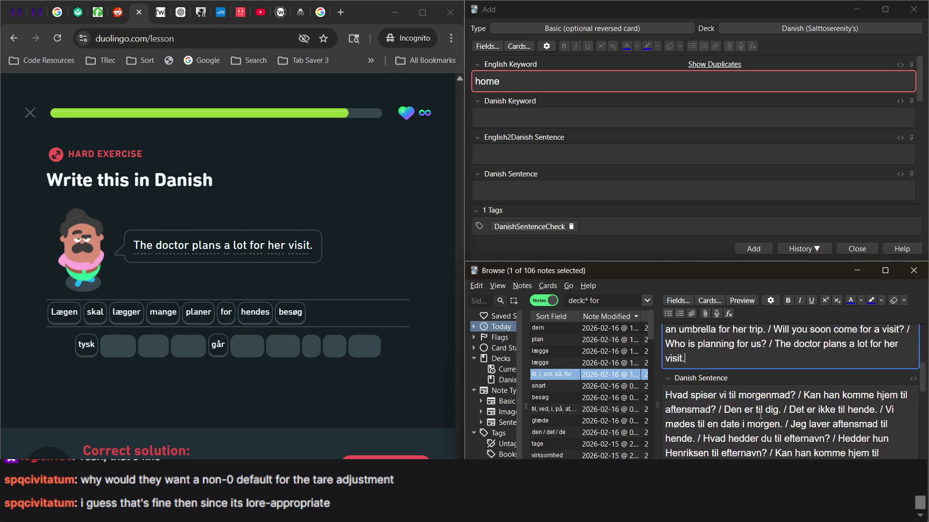
# Step: Append 'Lægen lægger mange planer for hendes besøg.' to the preposition note's Danish sentences
pyautogui.click(751, 391)
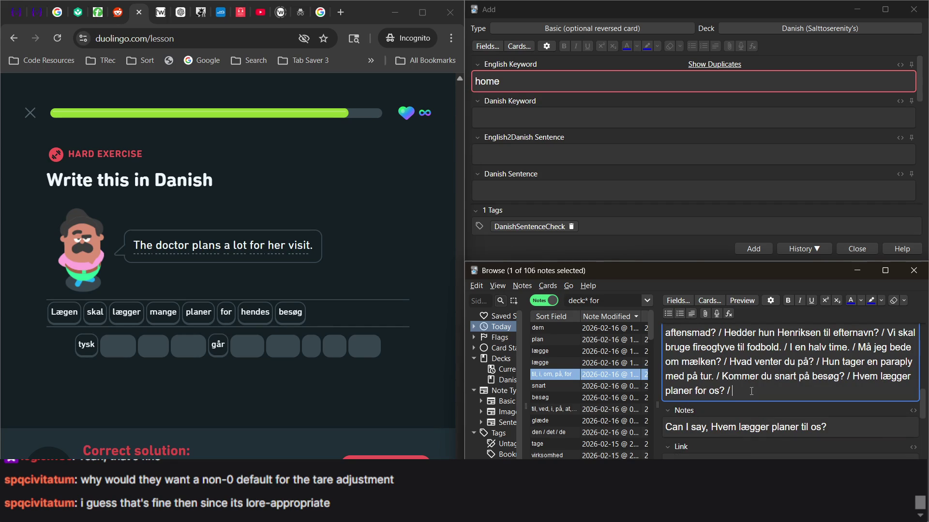
pyautogui.write('Lægen')
pyautogui.write('l')
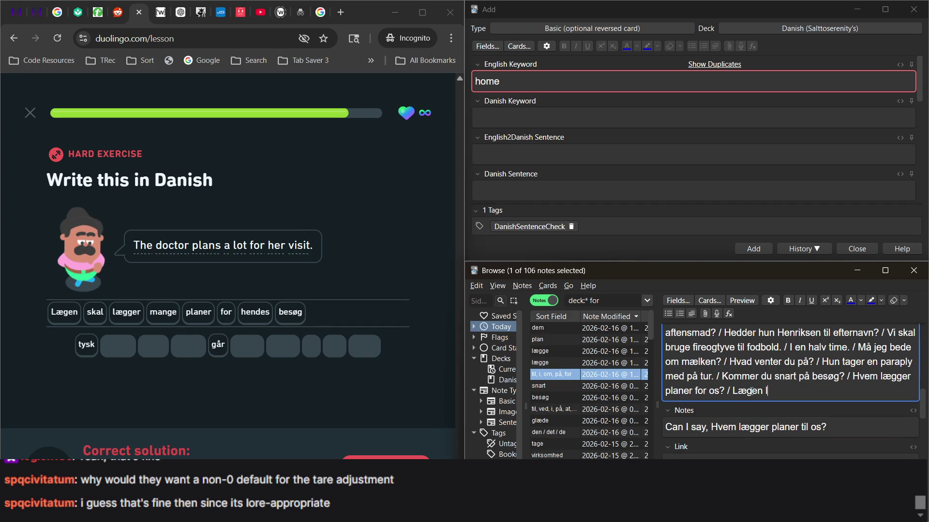
pyautogui.write('ægger p')
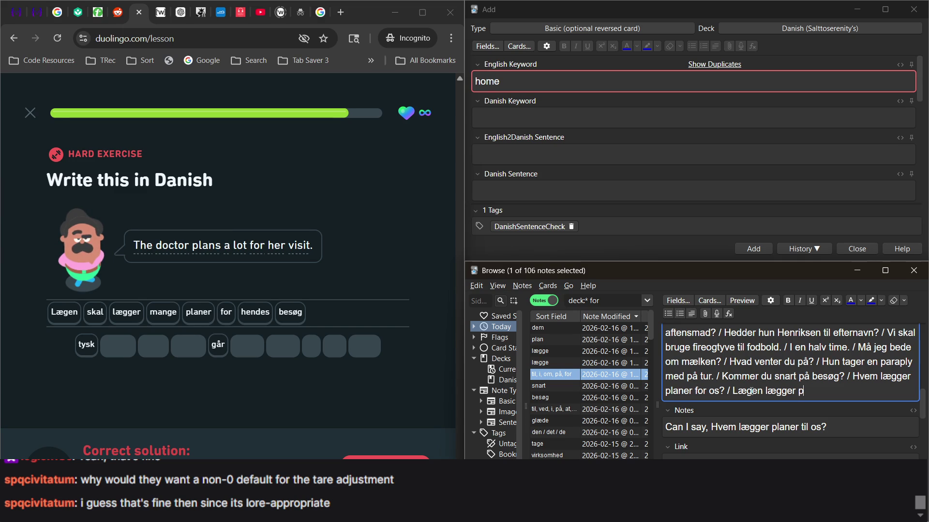
pyautogui.write('mag')
pyautogui.write(' hendes besøg.')
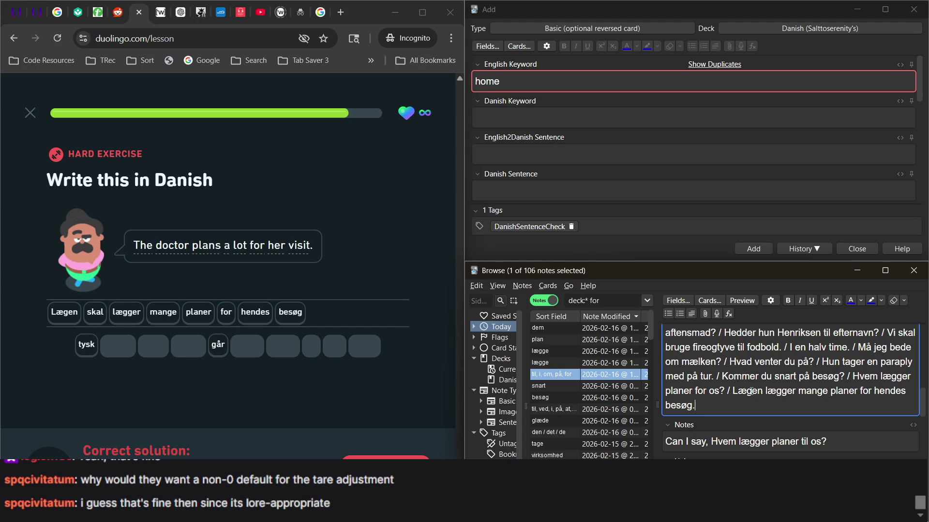
pyautogui.scroll(-1, 752, 390)
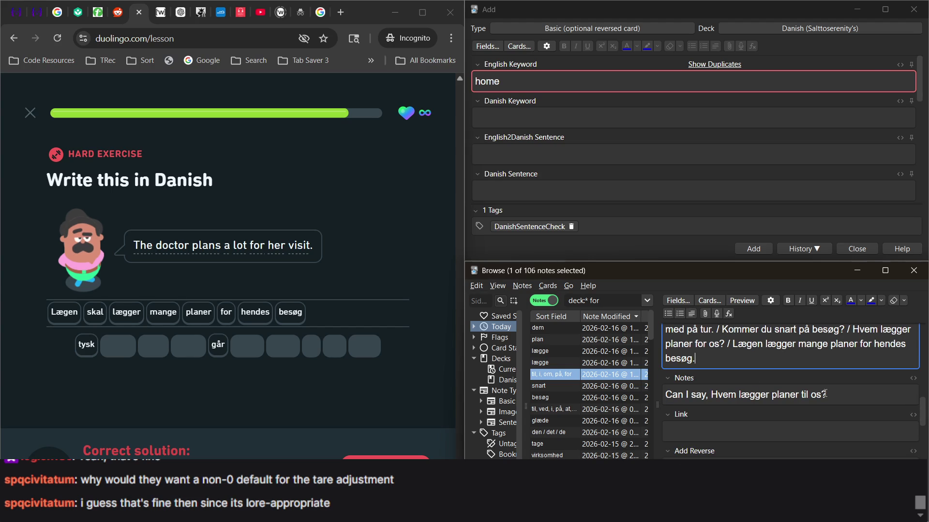
pyautogui.click(853, 389)
# Step: Replace the comma after 'Can I say' with dots and put the Hvem question on its own line
pyautogui.click(712, 397)
pyautogui.press('BackSpace')
pyautogui.press('BackSpace')
pyautogui.write('..')
pyautogui.press('Return')
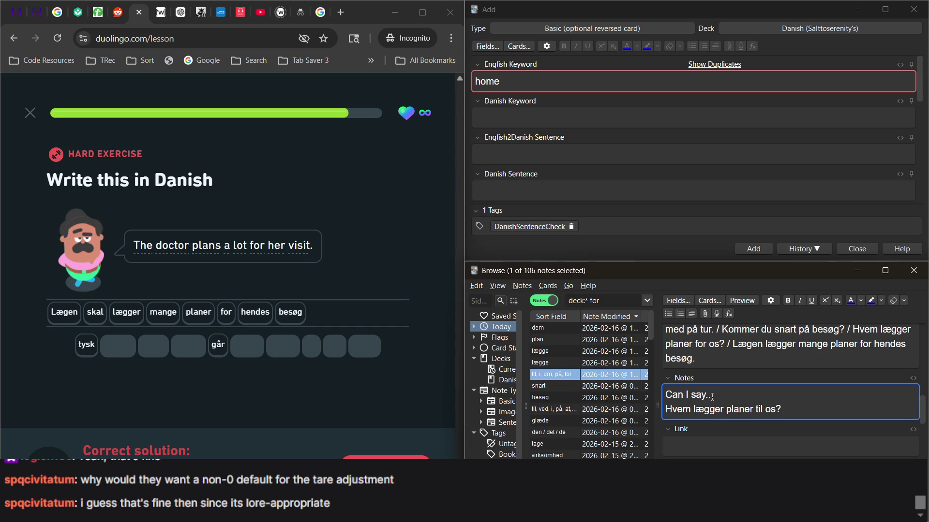
pyautogui.press('BackSpace')
pyautogui.write('..')
pyautogui.press('Return')
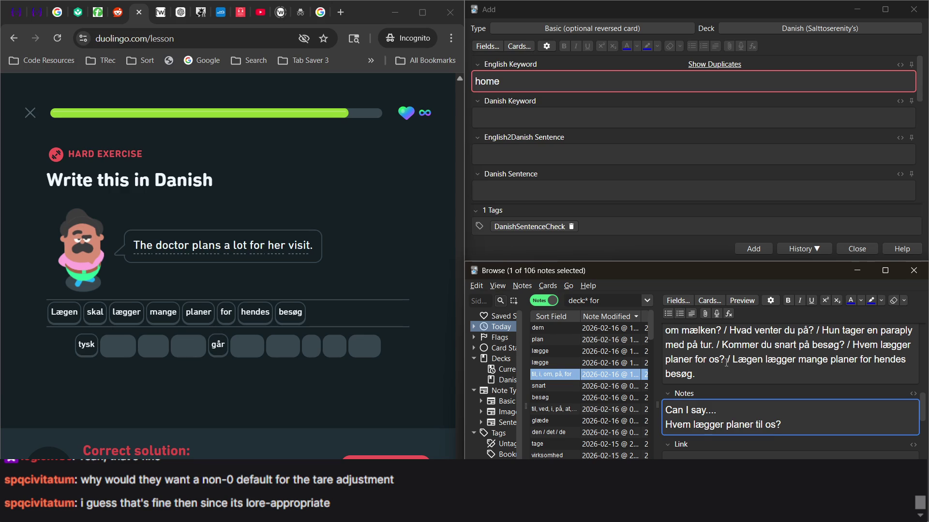
# Step: Paste the doctor sentence twice on new lines at the end of Notes
pyautogui.moveTo(733, 361); pyautogui.dragTo(750, 386)
pyautogui.hotkey('ctrl', 'c')
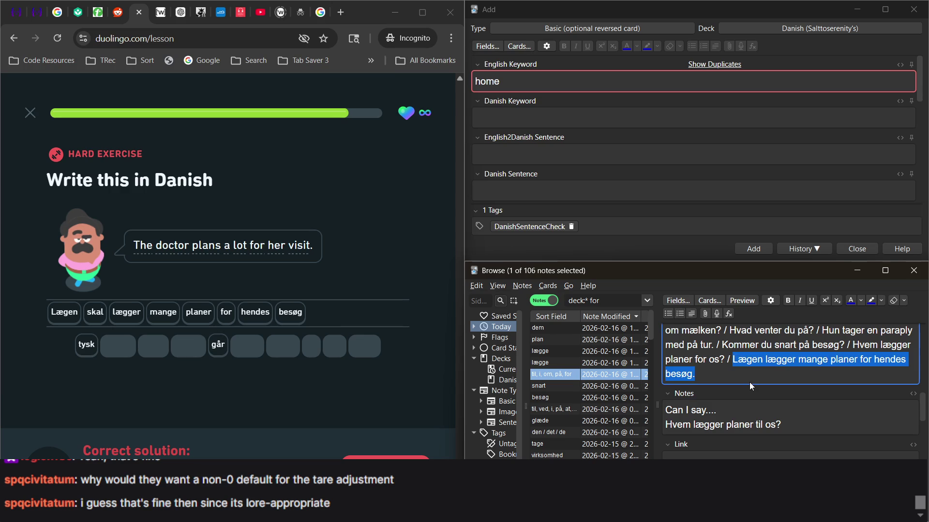
pyautogui.click(808, 435)
pyautogui.press('Return')
pyautogui.hotkey('ctrl', 'v')
pyautogui.press('Return')
pyautogui.hotkey('ctrl', 'v')
# Step: Change 'mange' to 'flere' in the first copy and 'for' to 'til' in the second
pyautogui.scroll(-2, 801, 426)
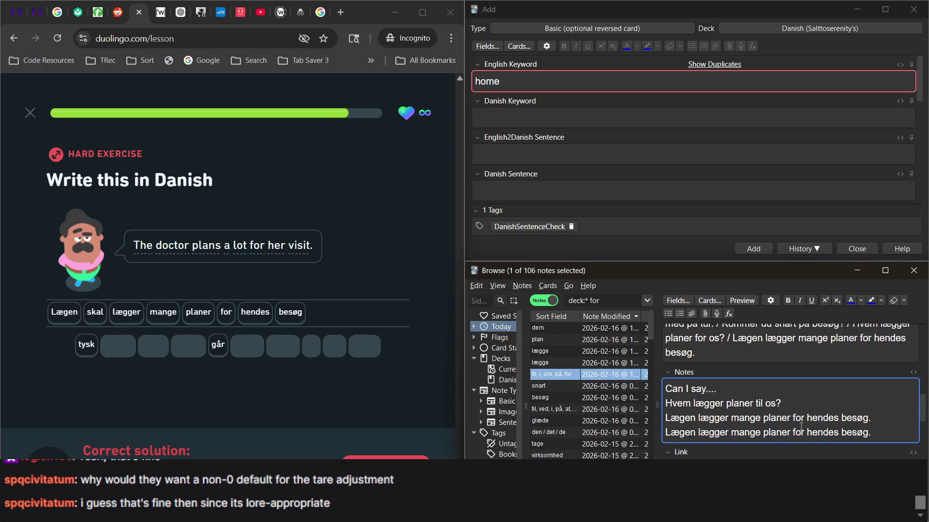
pyautogui.doubleClick(746, 404)
pyautogui.write('flere')
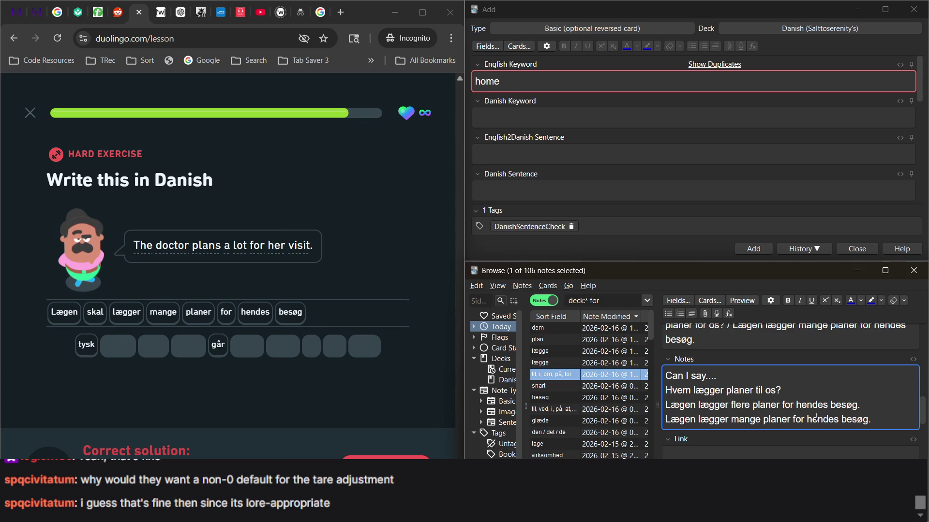
pyautogui.doubleClick(798, 419)
pyautogui.write('til')
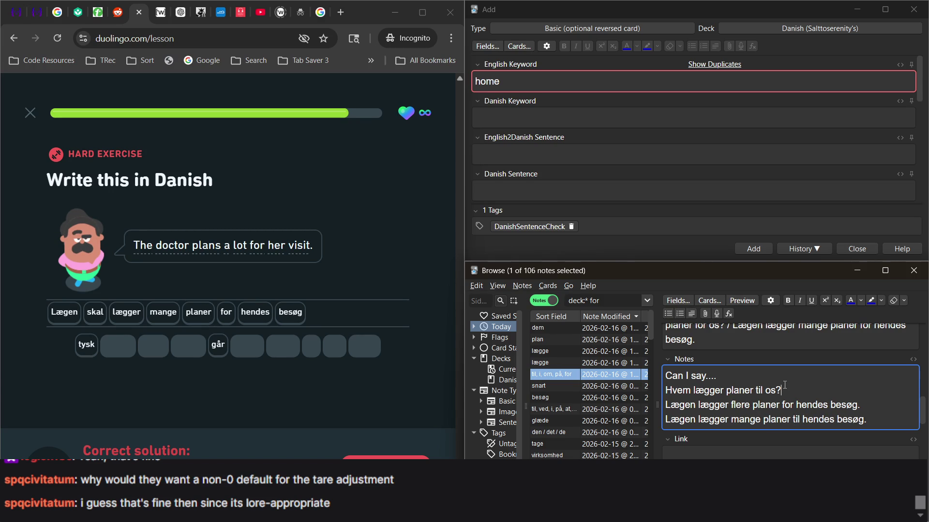
pyautogui.hotkey('shift', 'Tab')
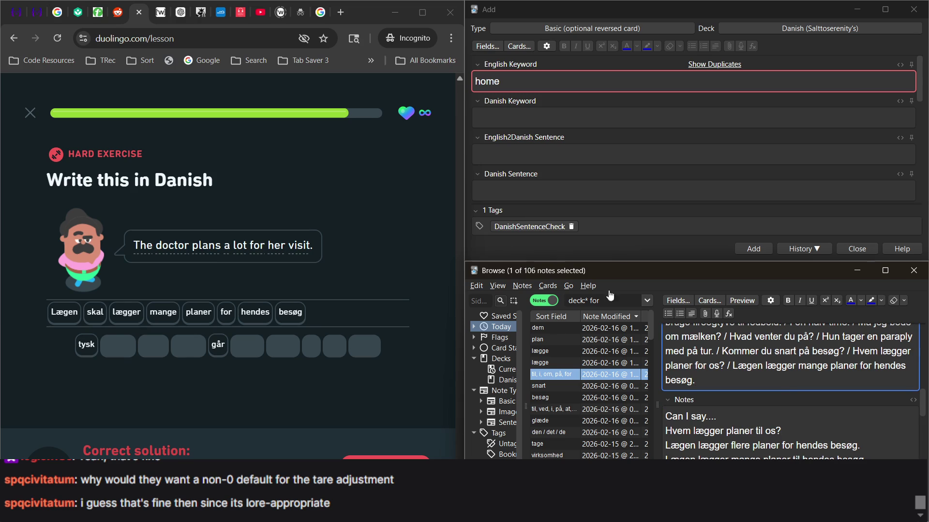
pyautogui.click(386, 453)
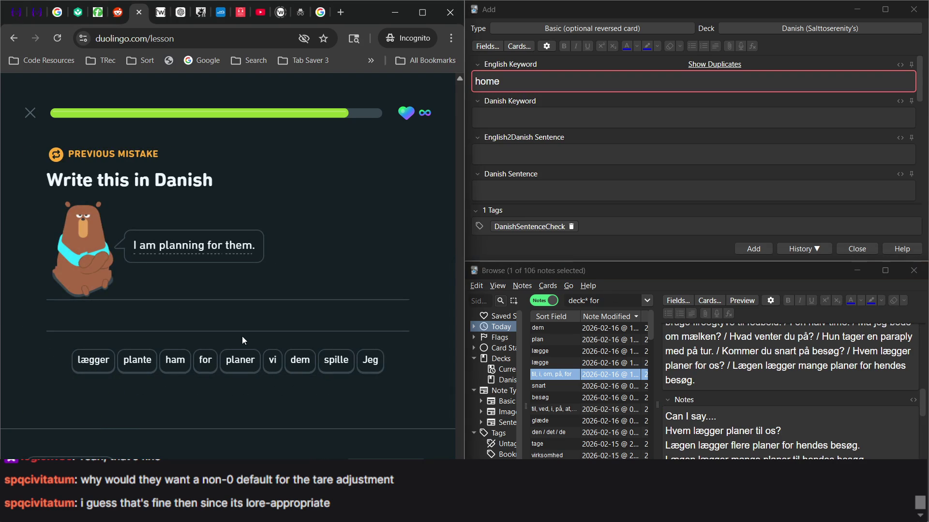
# Step: Answer 'Jeg lægger planer for dem' with the word tiles and check it
pyautogui.click(374, 361)
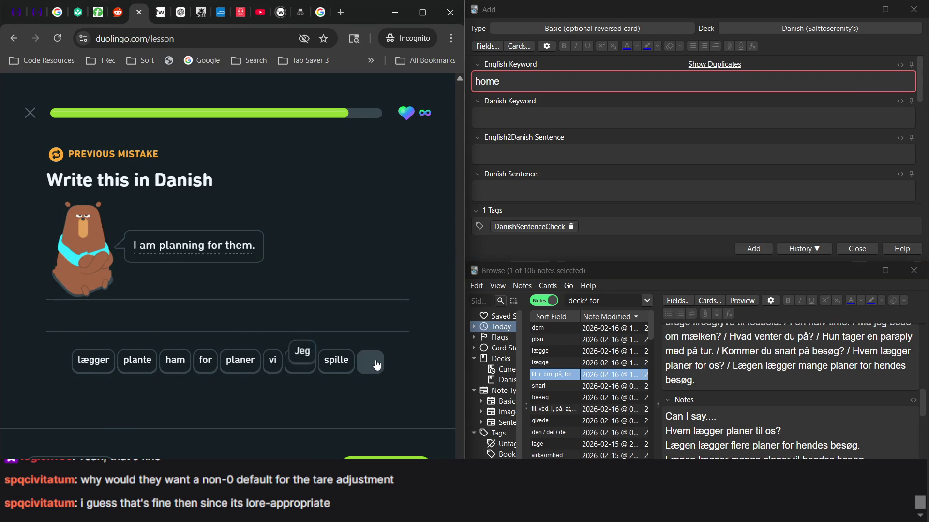
pyautogui.click(235, 367)
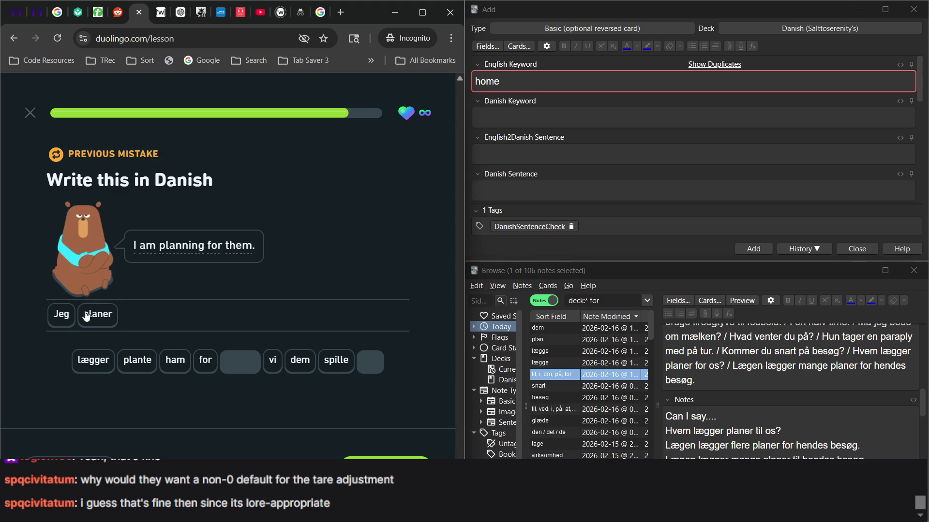
pyautogui.click(85, 315)
pyautogui.click(92, 362)
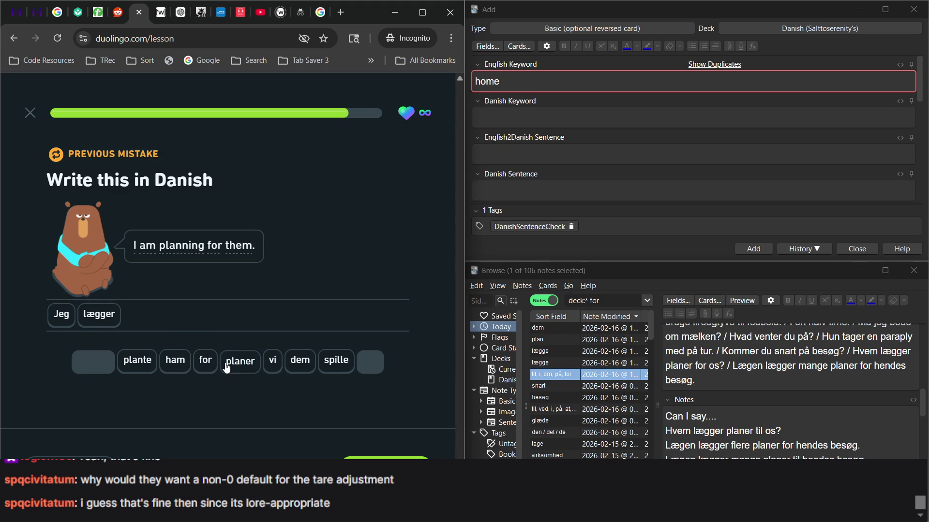
pyautogui.click(238, 361)
pyautogui.click(203, 362)
pyautogui.click(300, 362)
pyautogui.press('Return')
pyautogui.press('Return')
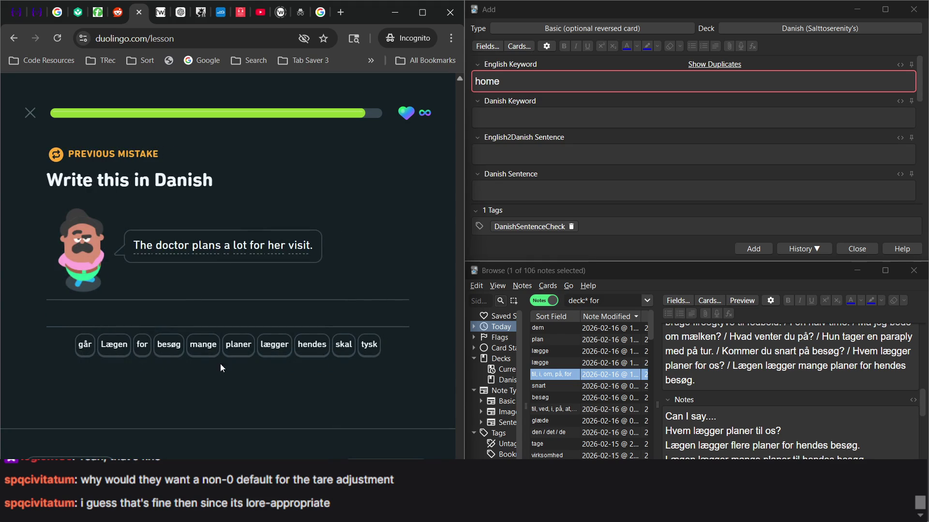
# Step: Build 'Lægen lægger mange planer for hendes besøg', check it, and continue to the results
pyautogui.click(114, 347)
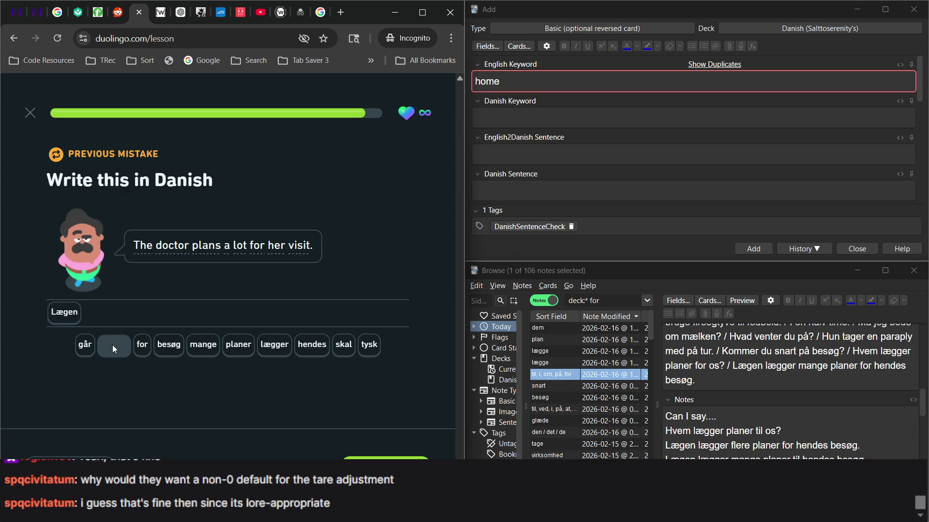
pyautogui.click(238, 344)
pyautogui.click(199, 348)
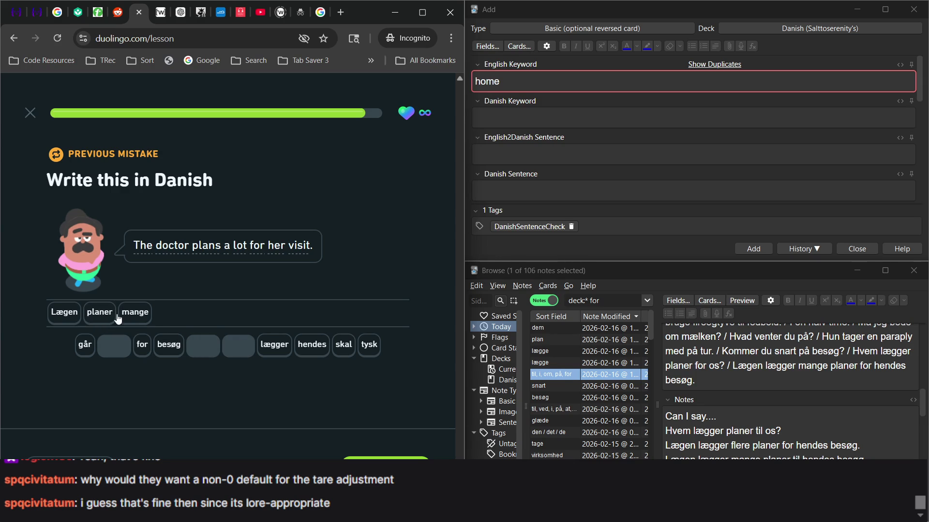
pyautogui.click(135, 313)
pyautogui.click(100, 313)
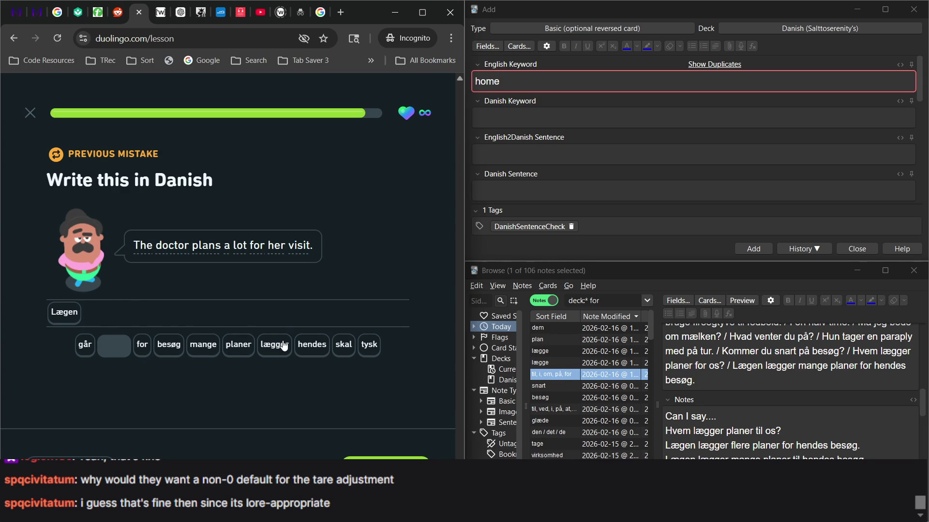
pyautogui.click(283, 346)
pyautogui.click(203, 346)
pyautogui.click(238, 348)
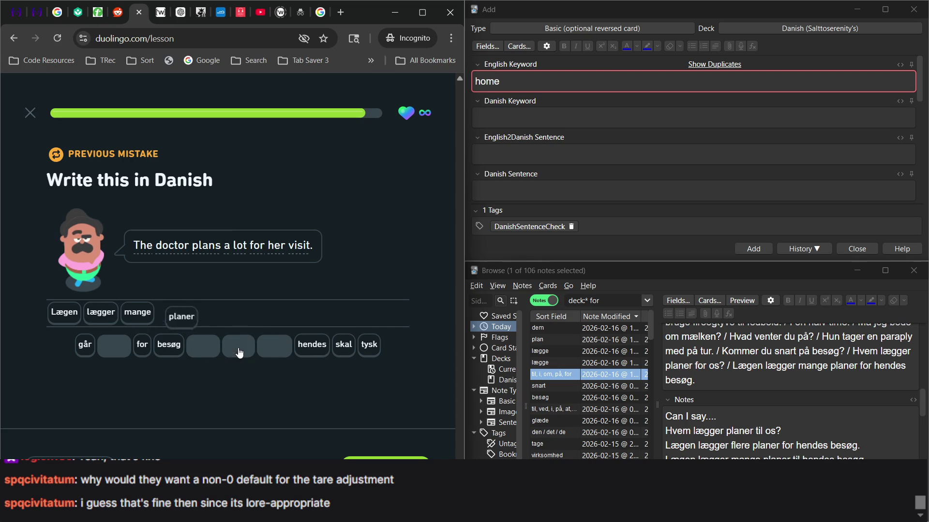
pyautogui.click(142, 346)
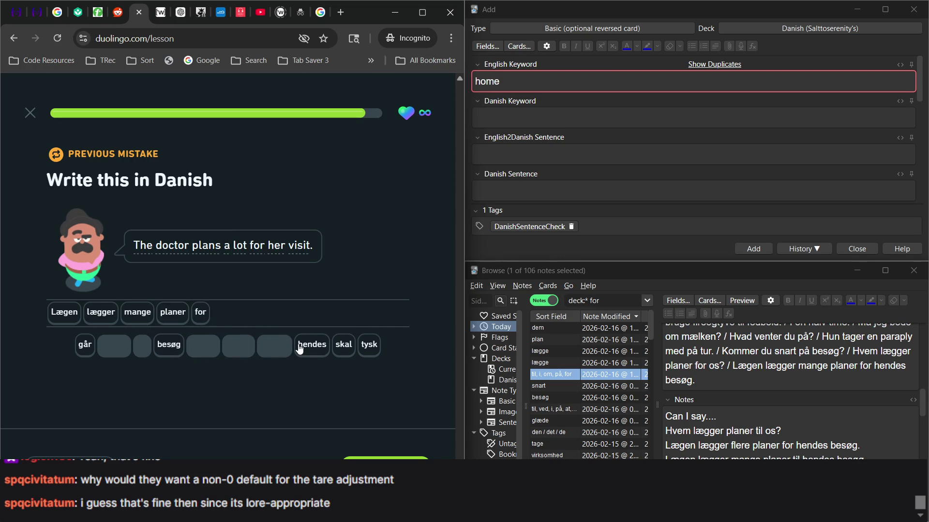
pyautogui.click(299, 347)
pyautogui.click(165, 348)
pyautogui.press('Return')
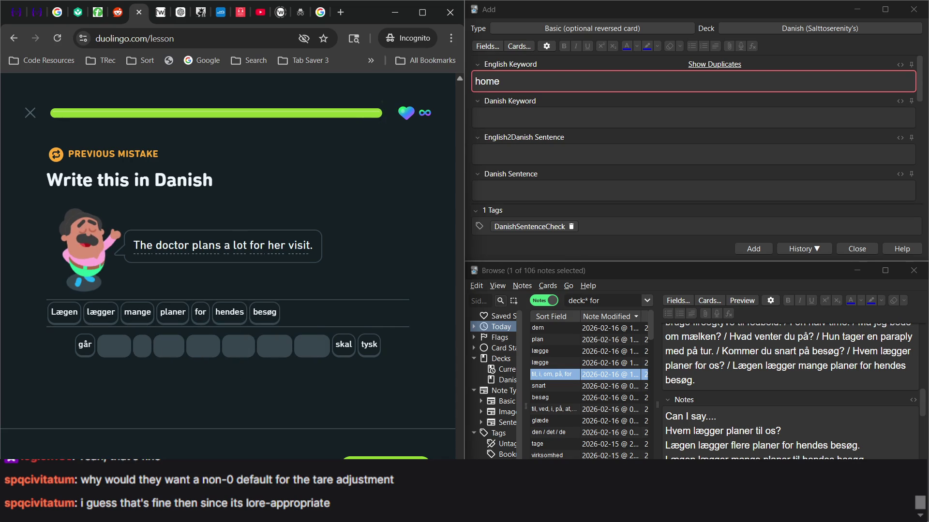
pyautogui.press('Return')
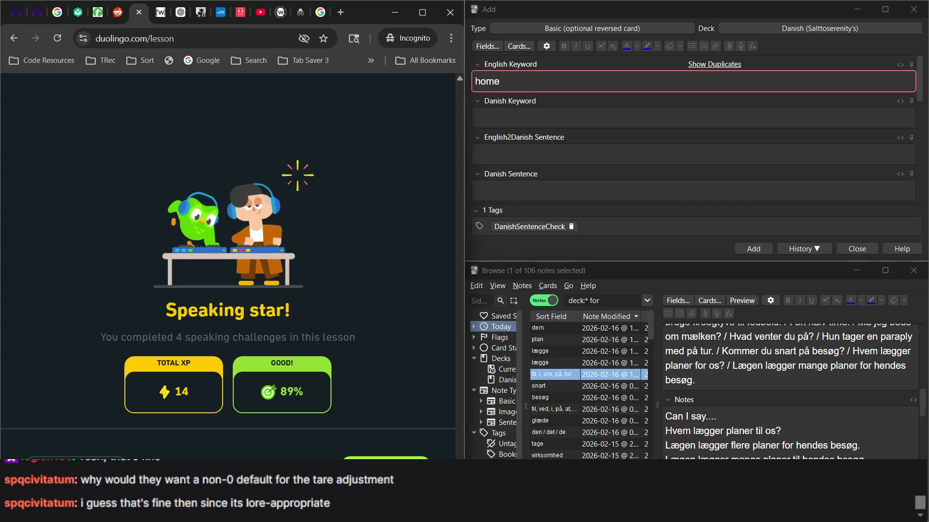
# Step: Skip the results, Daily Quests and chest screens, decline the Friend Streak, and open Practice
pyautogui.press('Return')
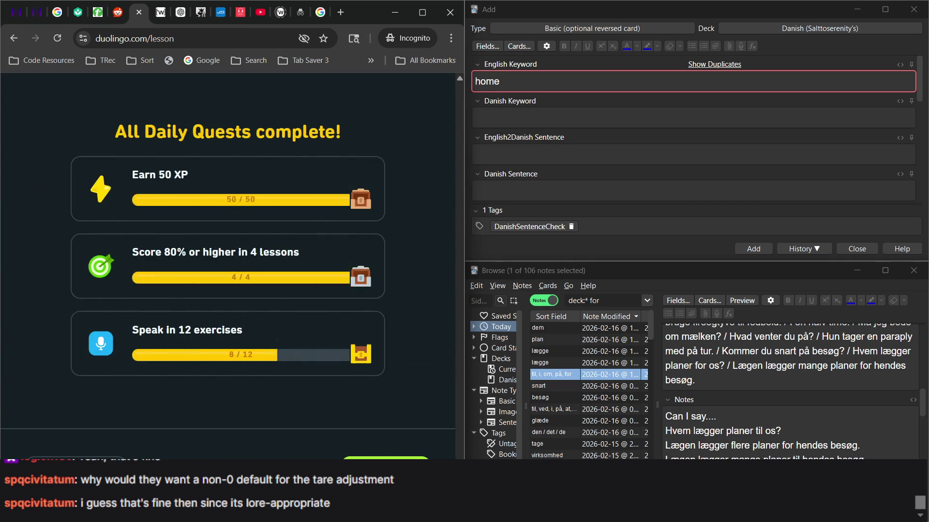
pyautogui.press('Return')
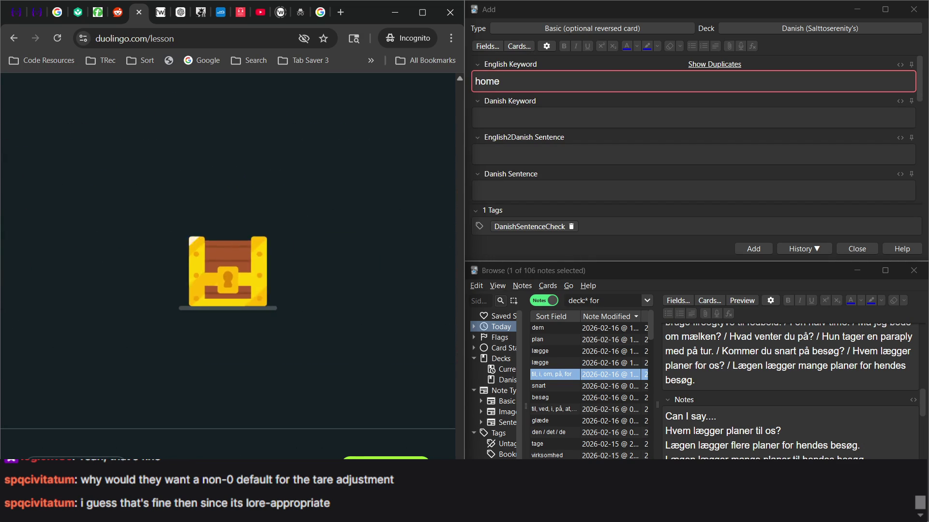
pyautogui.press('Return')
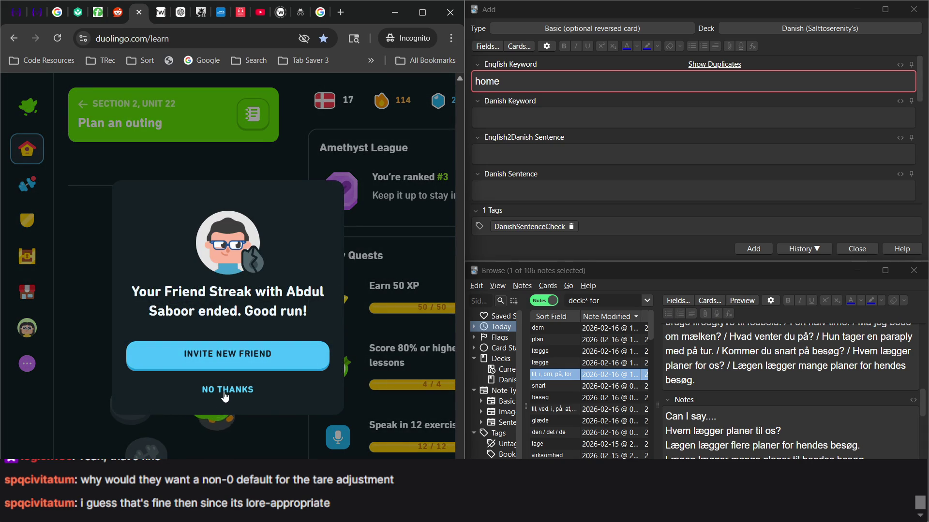
pyautogui.click(225, 396)
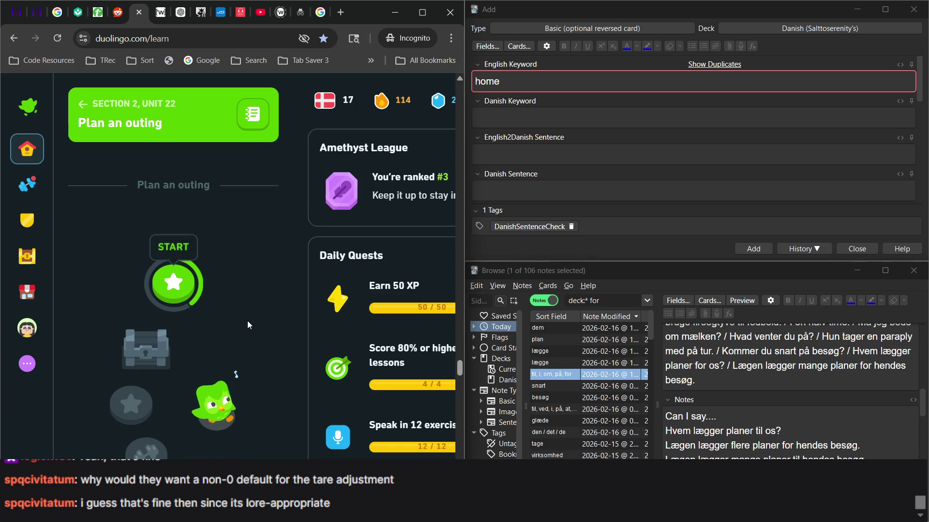
pyautogui.click(29, 195)
pyautogui.scroll(-3, 168, 281)
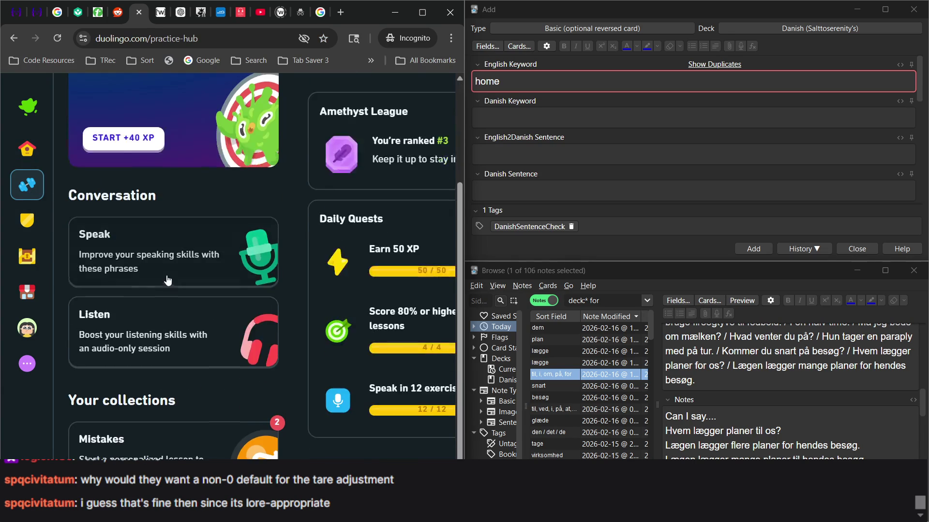
pyautogui.click(159, 445)
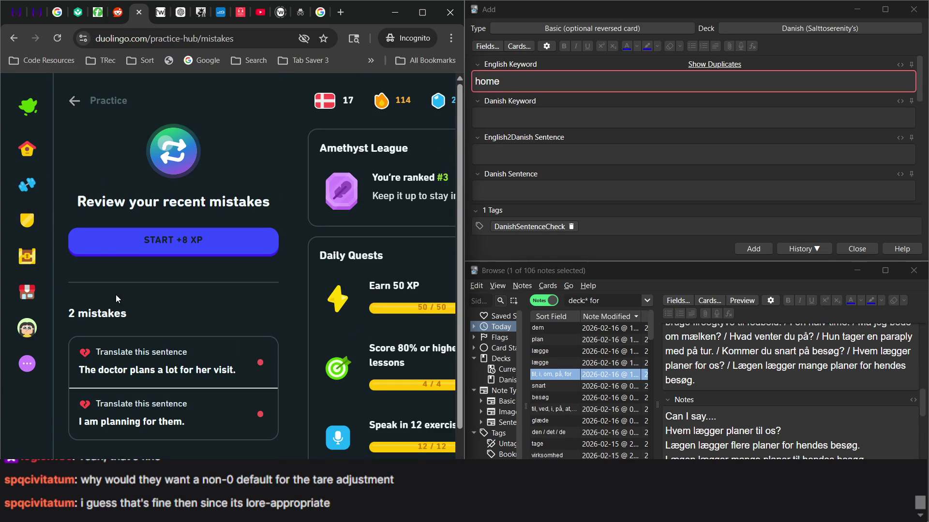
pyautogui.click(29, 111)
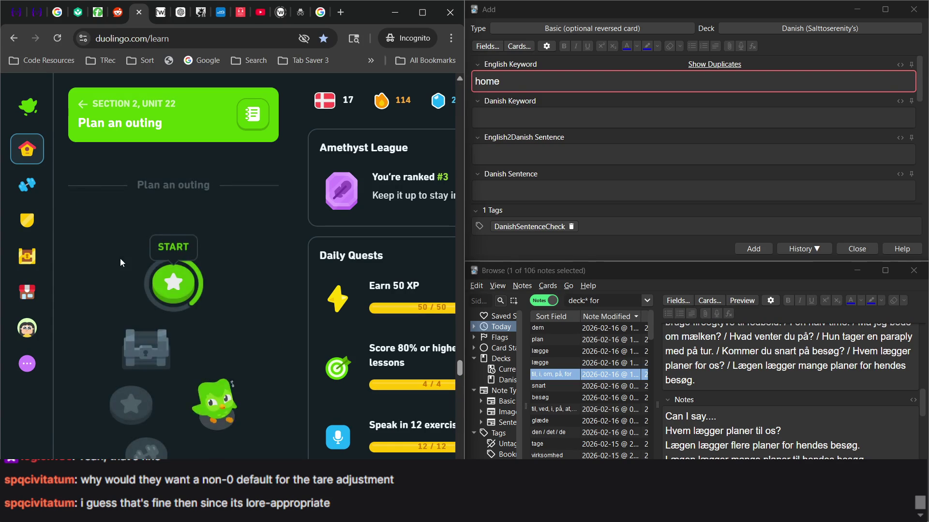
pyautogui.scroll(-2, 297, 240)
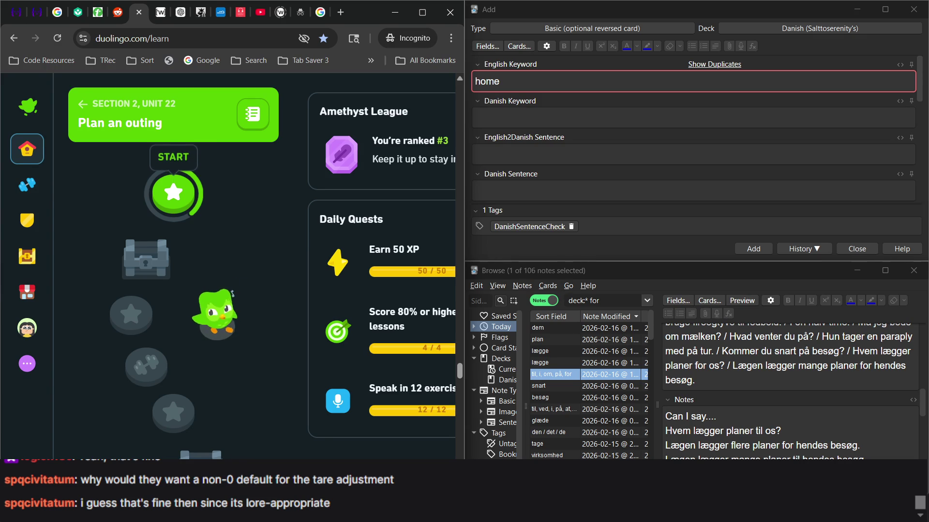
pyautogui.hotkey('alt', 'Tab')
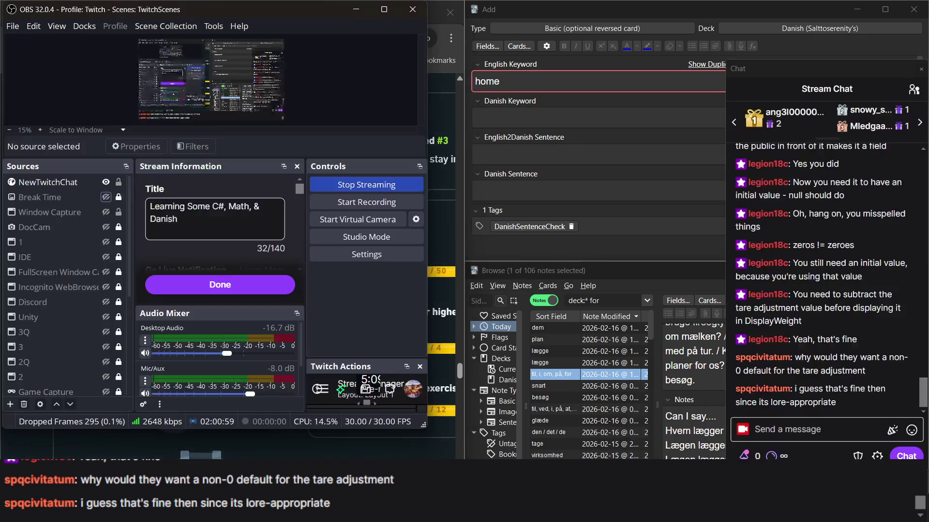
# Step: Make the Break Time source visible so the stream shows 'Taking a Short Break'
pyautogui.click(110, 196)
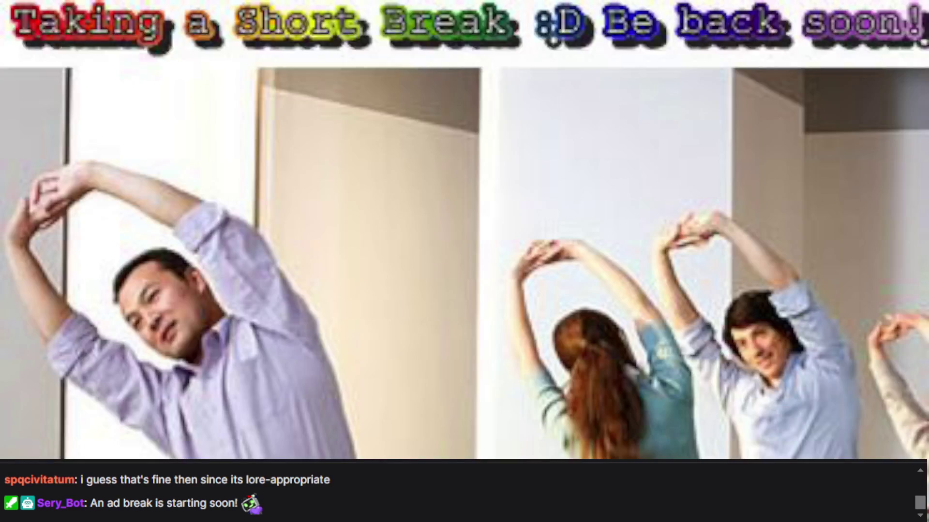
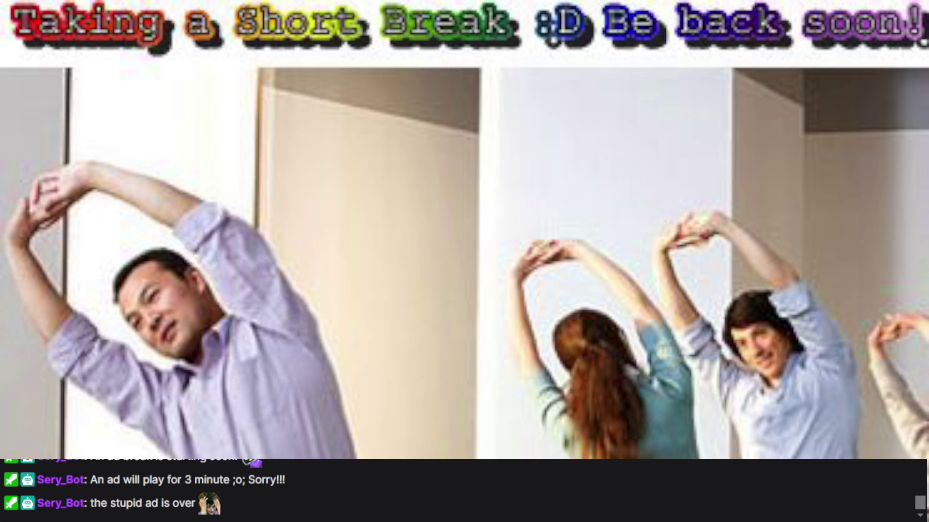
# Step: Hide the Break Time overlay in OBS Sources and bring the Chrome window back to the front
pyautogui.click(106, 197)
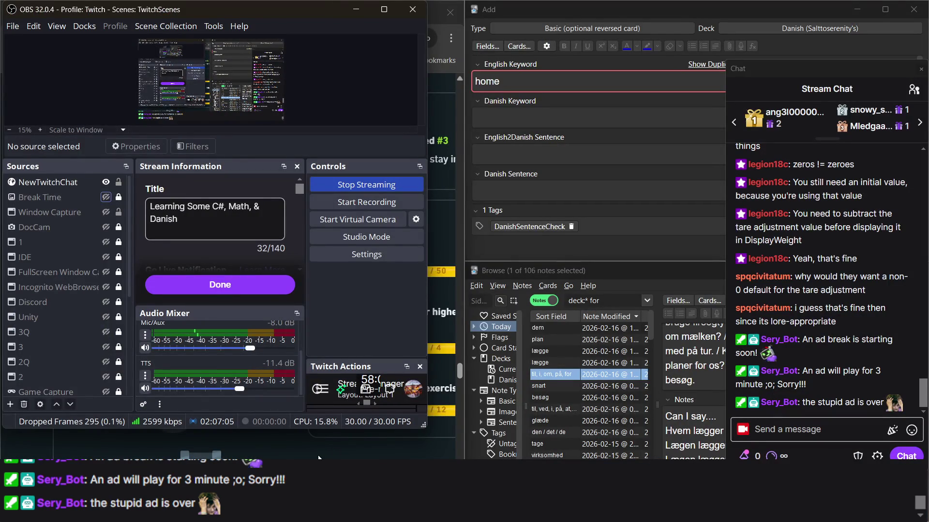
pyautogui.click(293, 456)
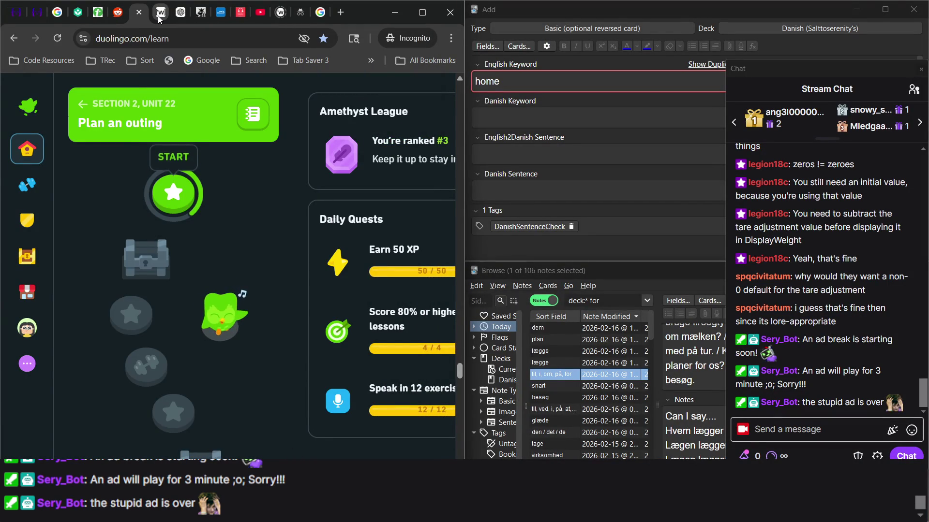
# Step: Switch to the 7th grade math course and resize the browser into a larger floating window
pyautogui.click(77, 13)
pyautogui.scroll(-3, 364, 286)
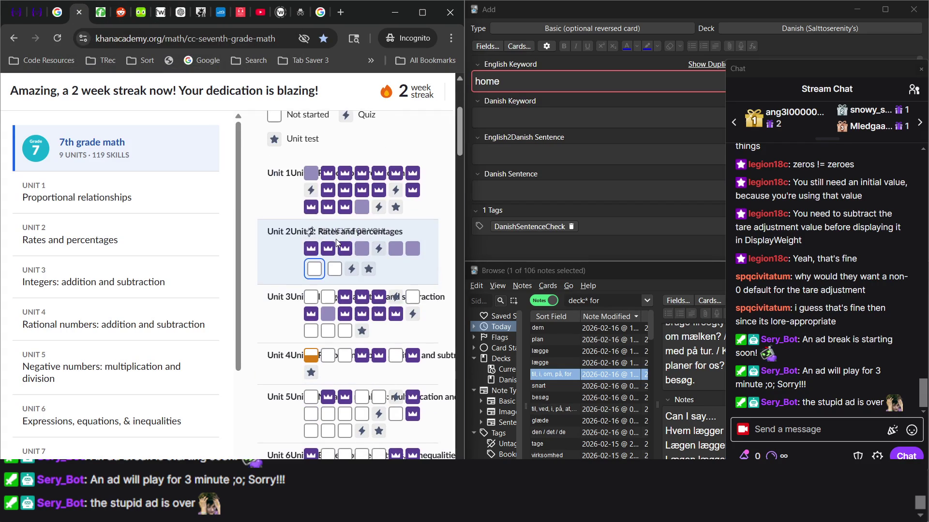
pyautogui.hscroll(1, 364, 287)
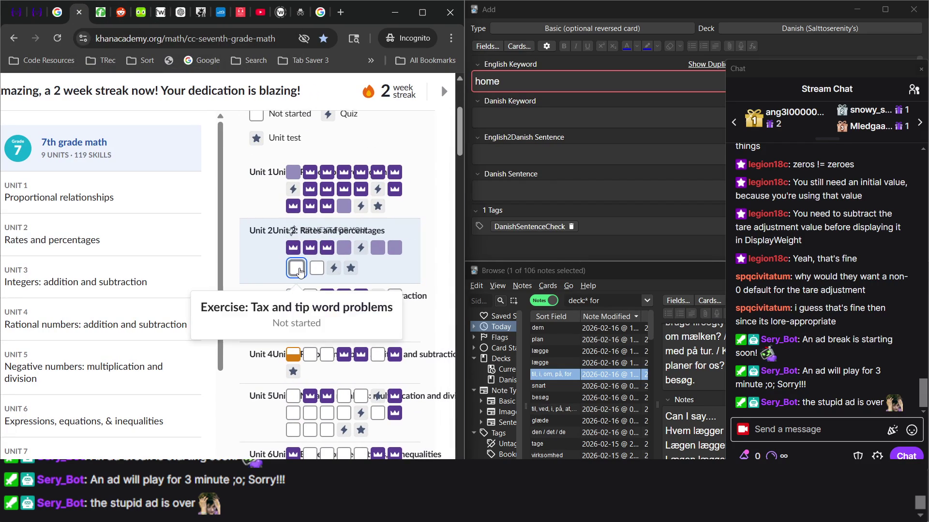
pyautogui.moveTo(370, 17); pyautogui.dragTo(421, 42)
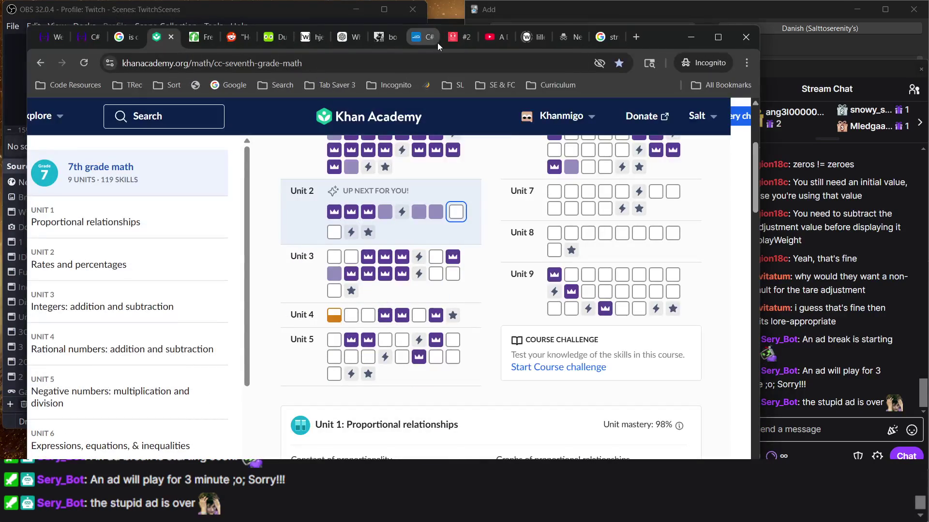
pyautogui.moveTo(658, 42); pyautogui.dragTo(665, 25)
pyautogui.scroll(1, 471, 256)
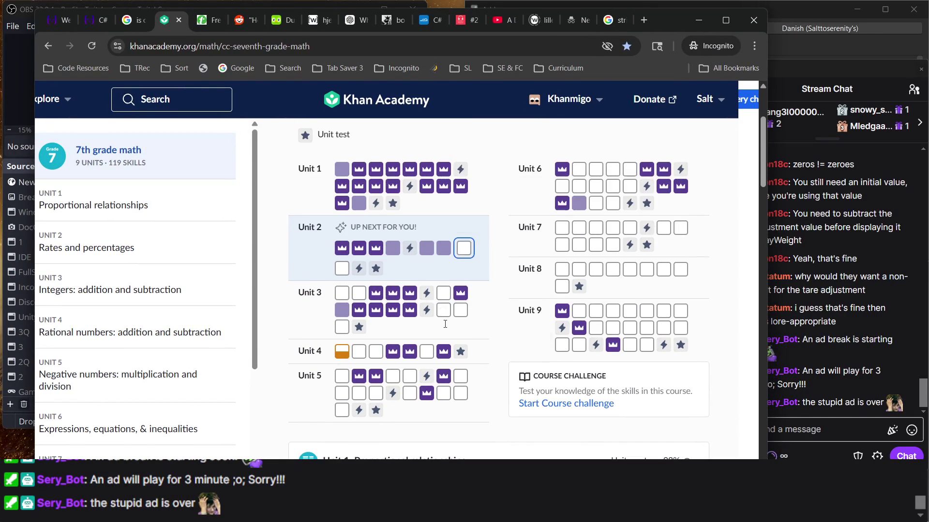
# Step: Open Unit 2's Tax and tip word problems exercise, then switch over to OBS
pyautogui.click(472, 256)
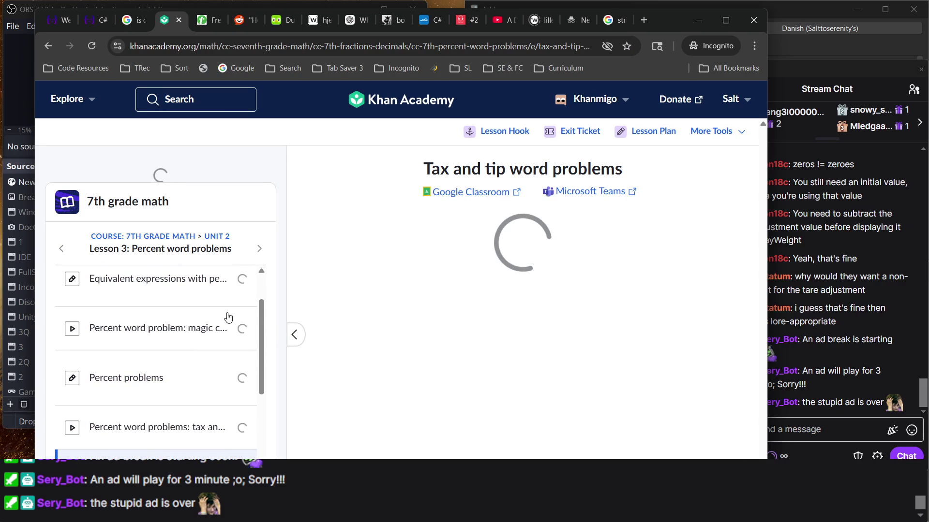
pyautogui.scroll(-1, 198, 334)
pyautogui.scroll(3, 210, 373)
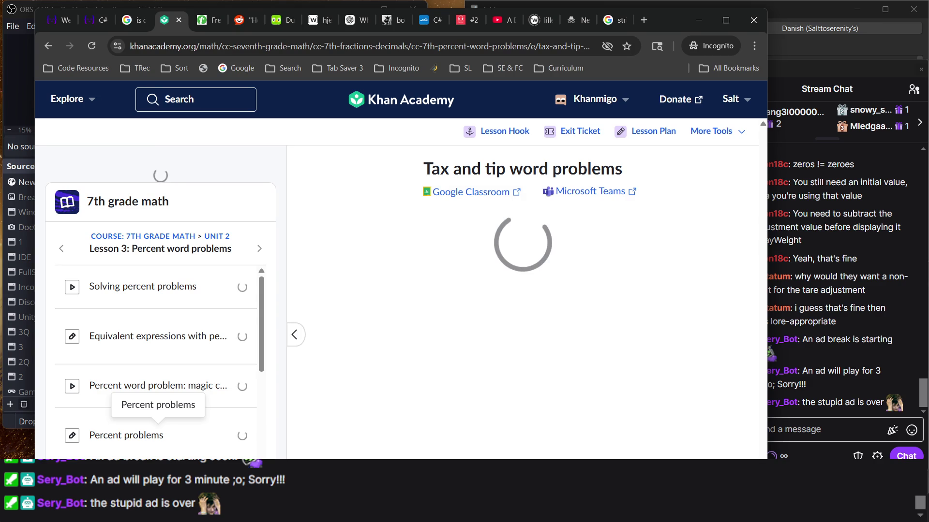
pyautogui.hotkey('alt', 'Tab')
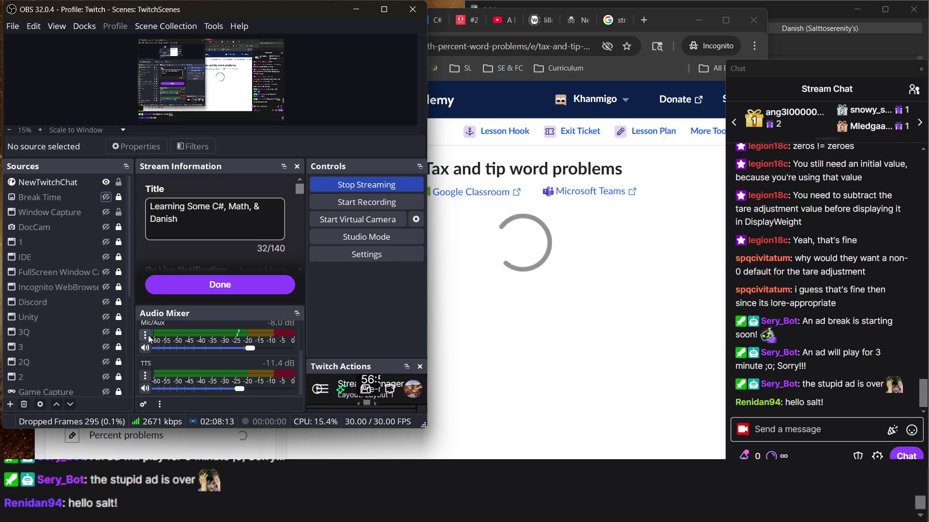
# Step: Look at the Mic/Aux audio options in OBS's Audio Mixer without changing anything, then return to Chrome
pyautogui.click(145, 336)
pyautogui.click(146, 335)
pyautogui.click(146, 335)
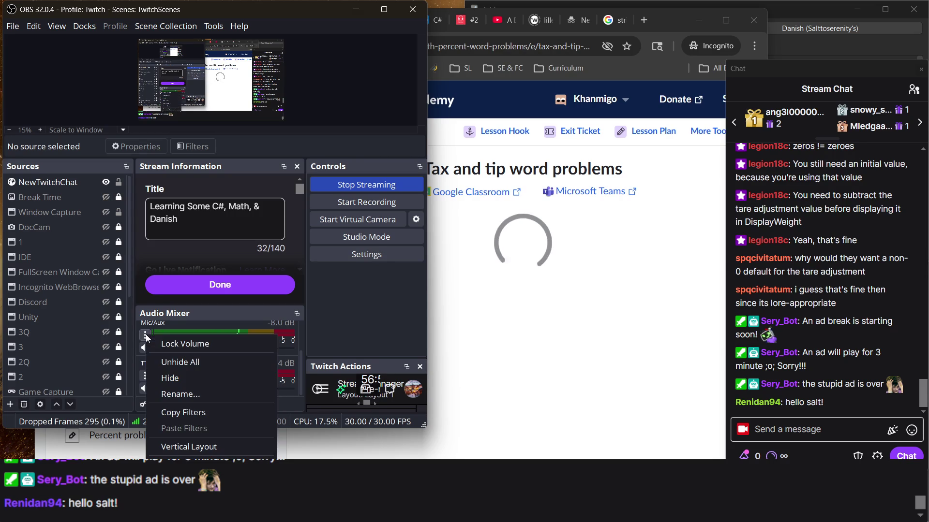
pyautogui.click(337, 347)
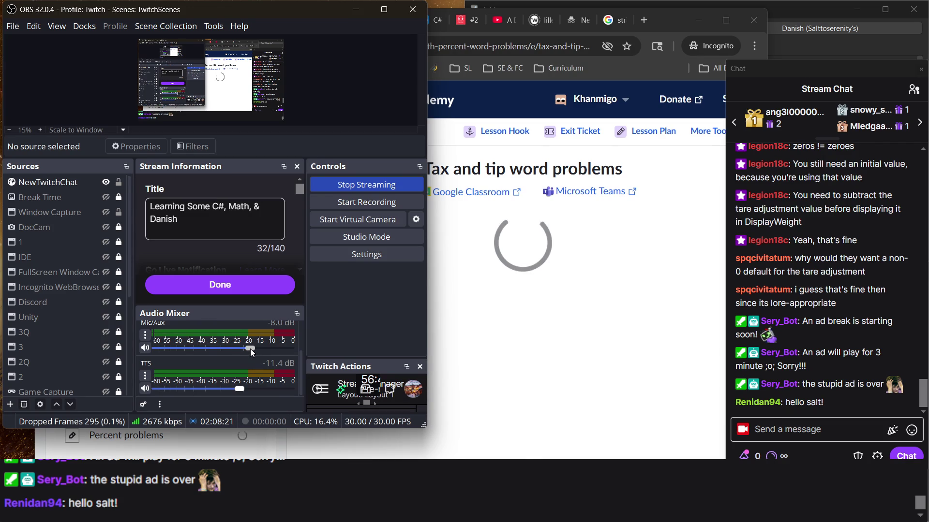
pyautogui.click(146, 334)
pyautogui.press('Escape')
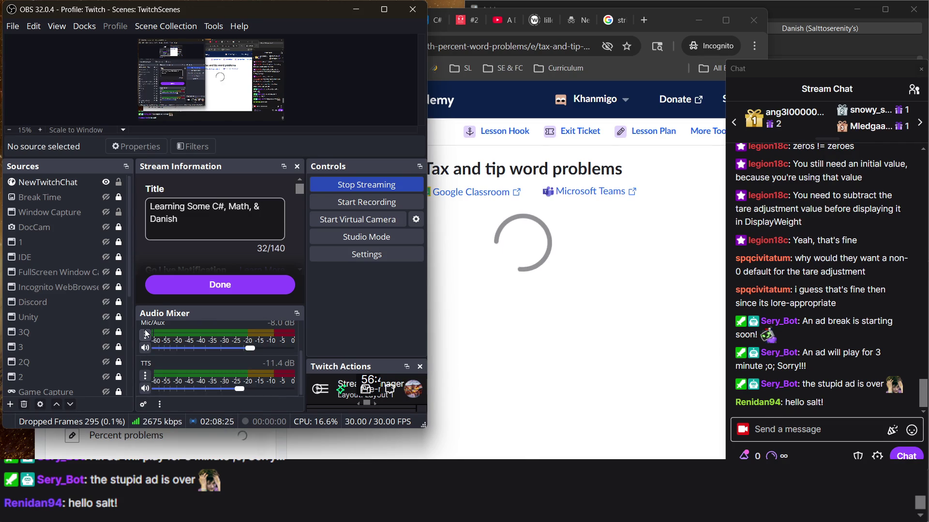
pyautogui.click(624, 290)
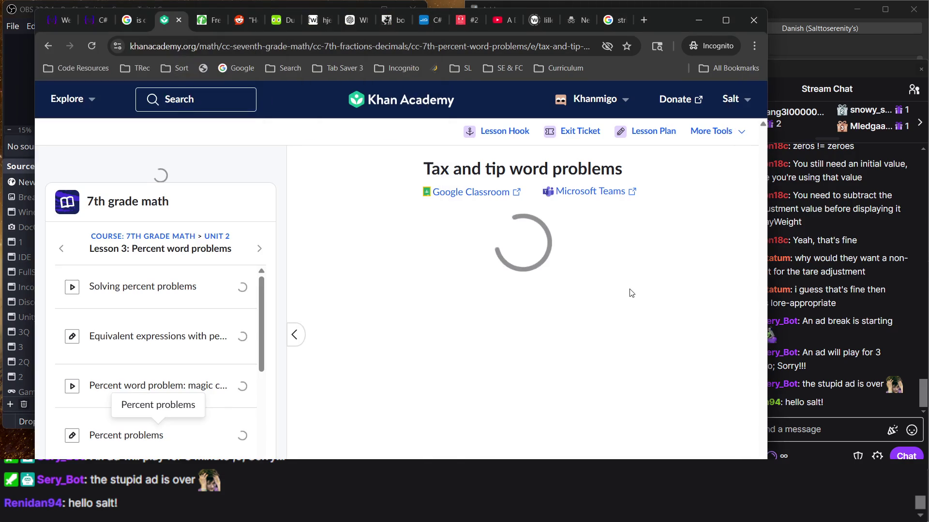
# Step: Reload the stuck Tax and tip exercise page and return to the browser once it loads
pyautogui.click(94, 45)
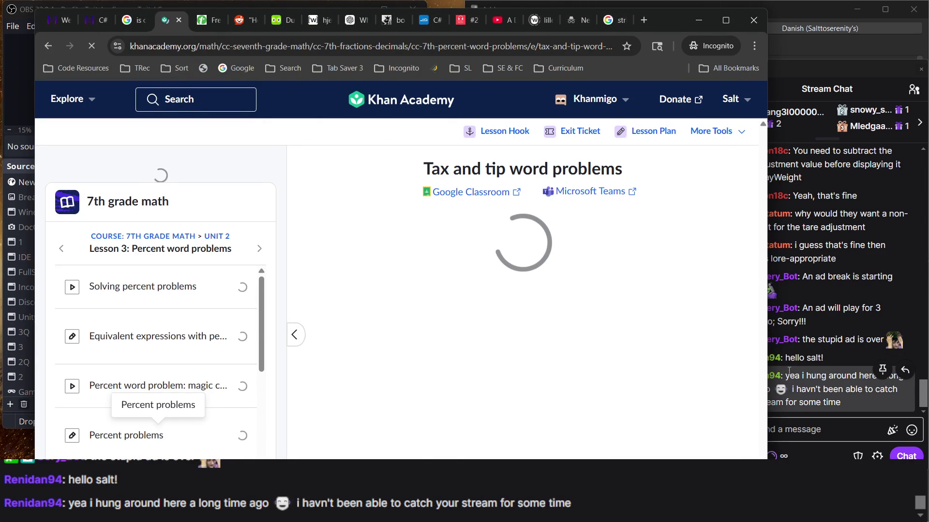
pyautogui.click(824, 347)
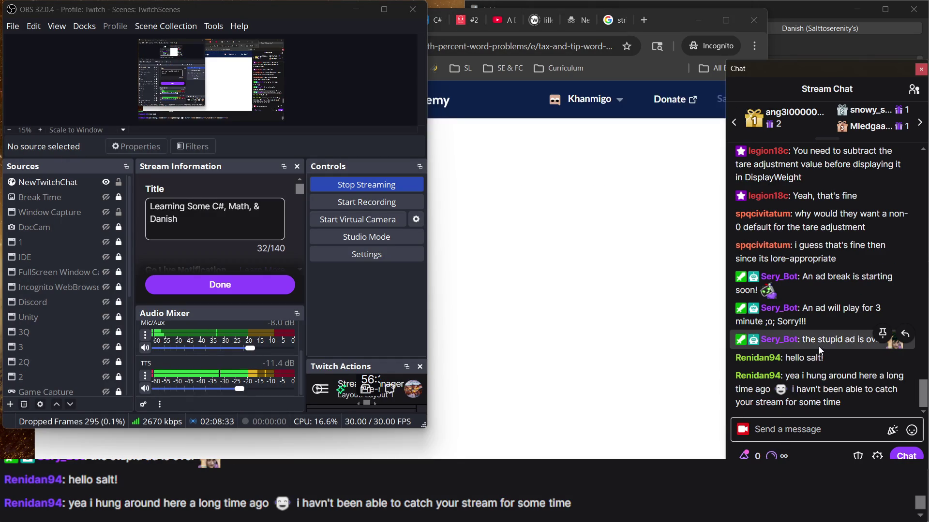
pyautogui.click(664, 334)
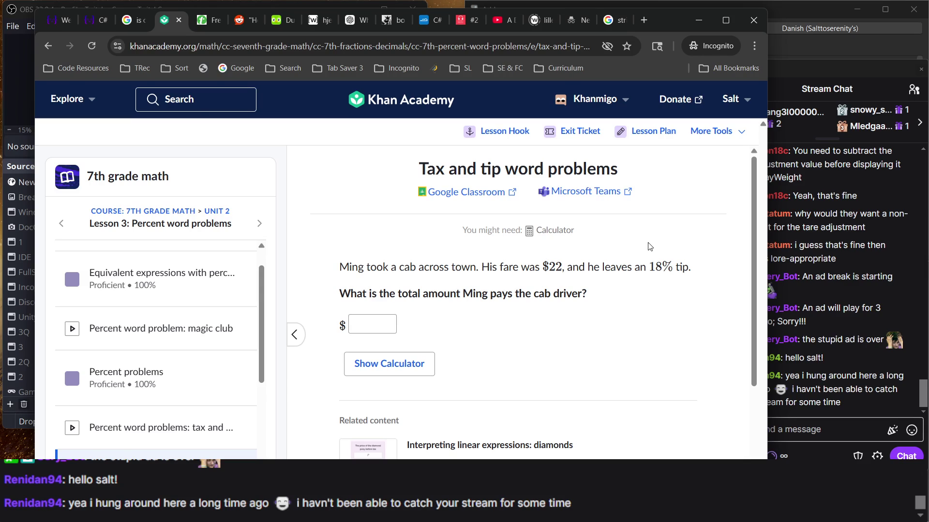
# Step: Read over the first question about Ming's $22 cab fare with an 18% tip
pyautogui.scroll(-3, 649, 246)
pyautogui.scroll(3, 649, 247)
pyautogui.scroll(-1, 650, 247)
pyautogui.scroll(1, 649, 247)
pyautogui.scroll(-3, 650, 246)
pyautogui.scroll(3, 649, 247)
pyautogui.tripleClick(449, 277)
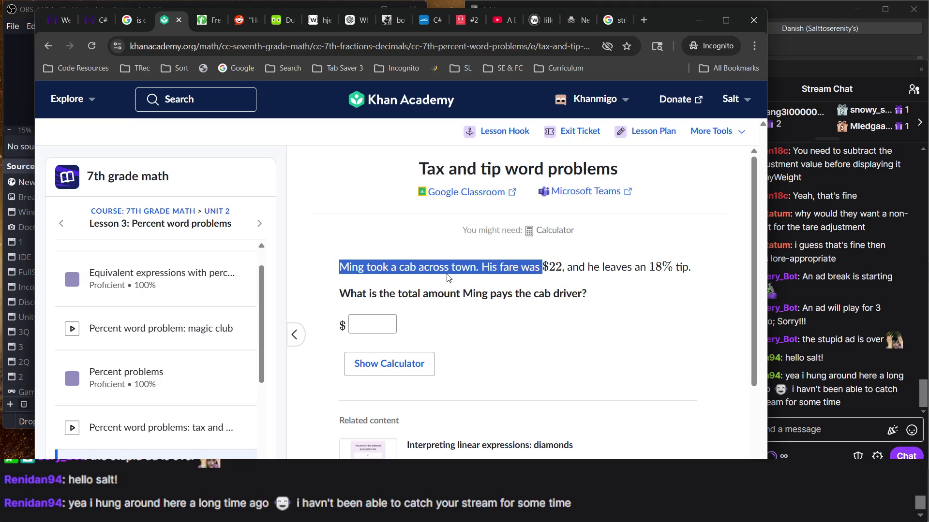
pyautogui.click(449, 277)
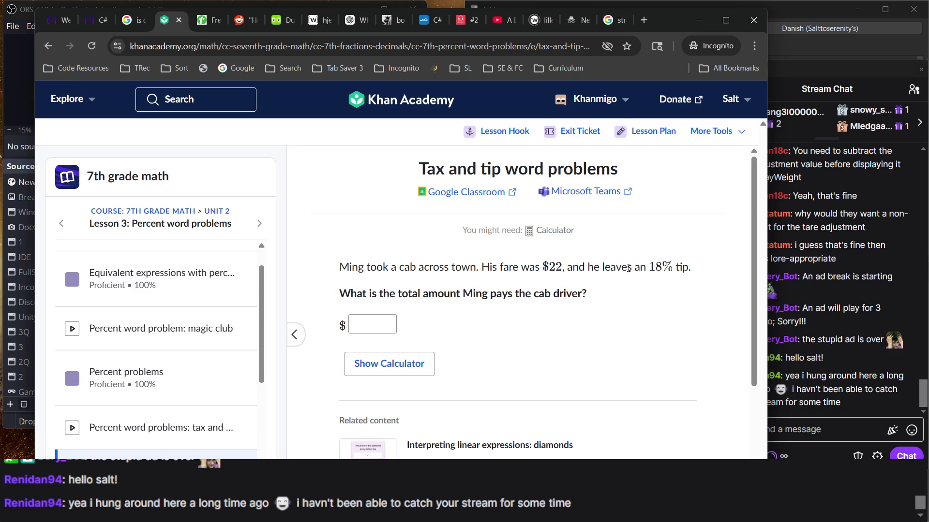
pyautogui.scroll(-1, 573, 315)
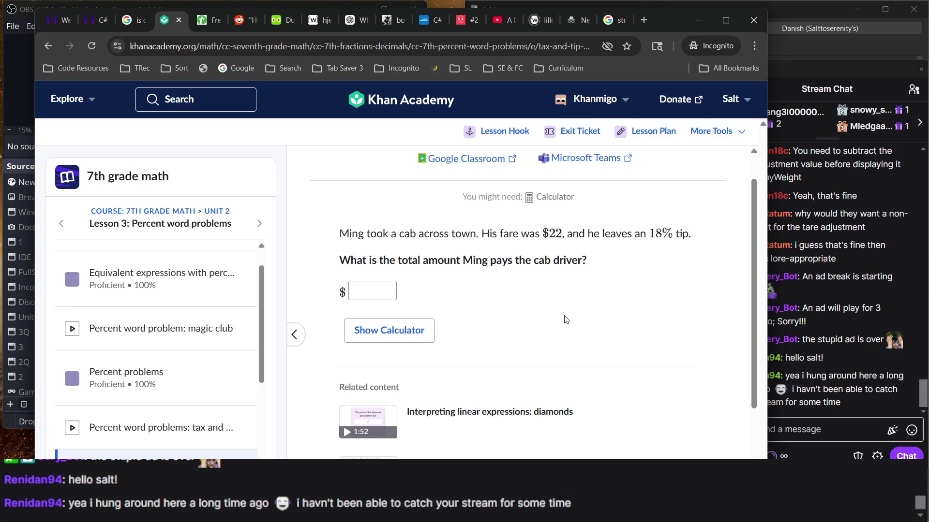
# Step: Enter 25.96 as Ming's total cab fare, check it, and bring the exercise back over OBS
pyautogui.click(353, 293)
pyautogui.write('25')
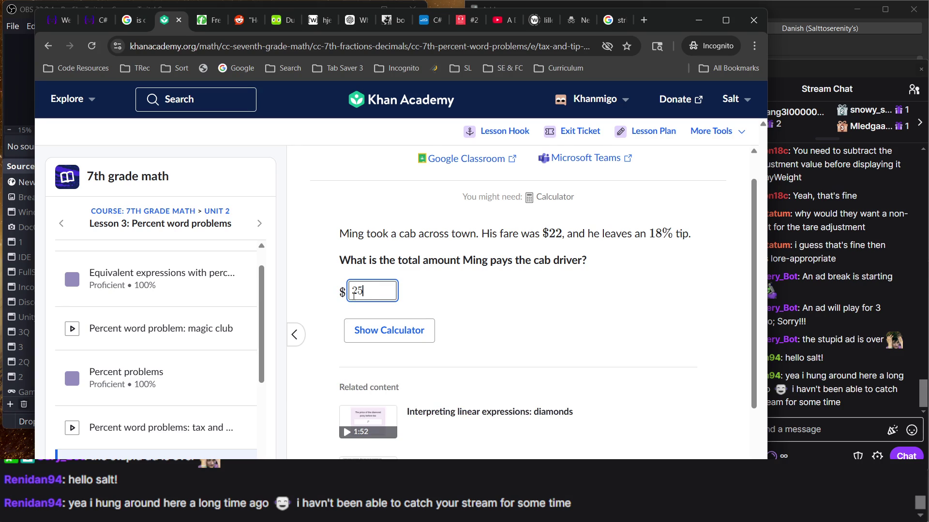
pyautogui.write('.96')
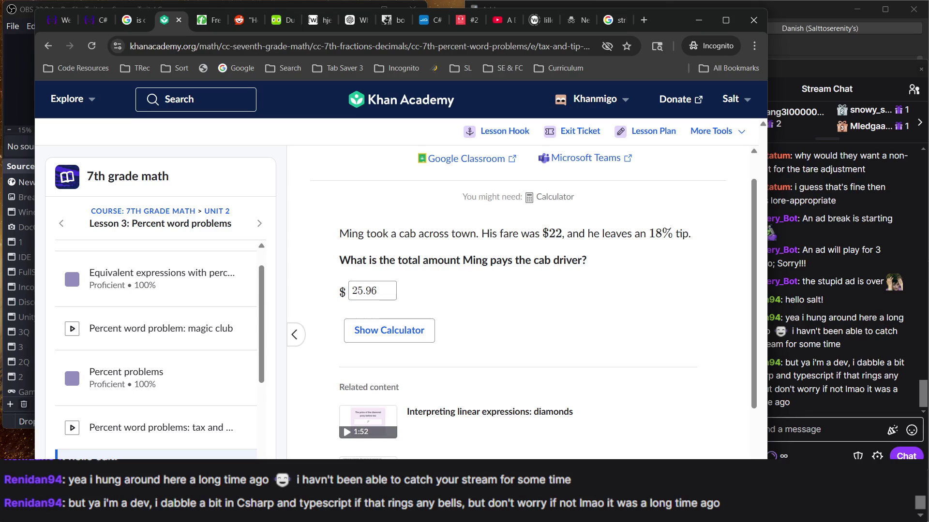
pyautogui.click(825, 333)
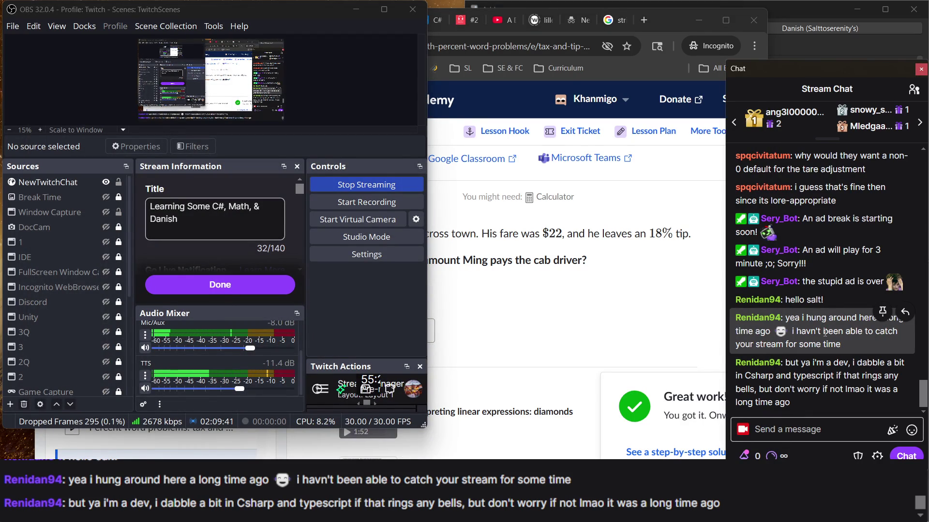
pyautogui.click(607, 330)
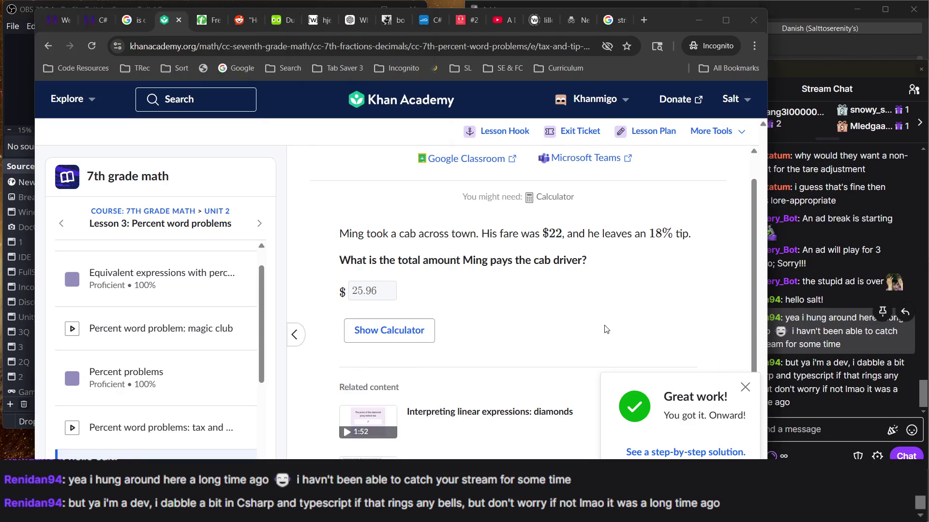
pyautogui.scroll(-1, 706, 345)
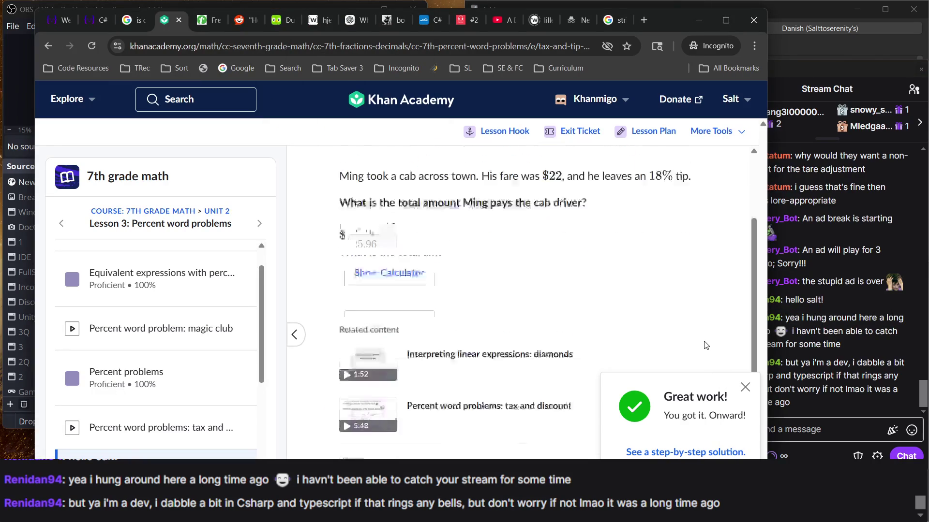
pyautogui.scroll(2, 706, 345)
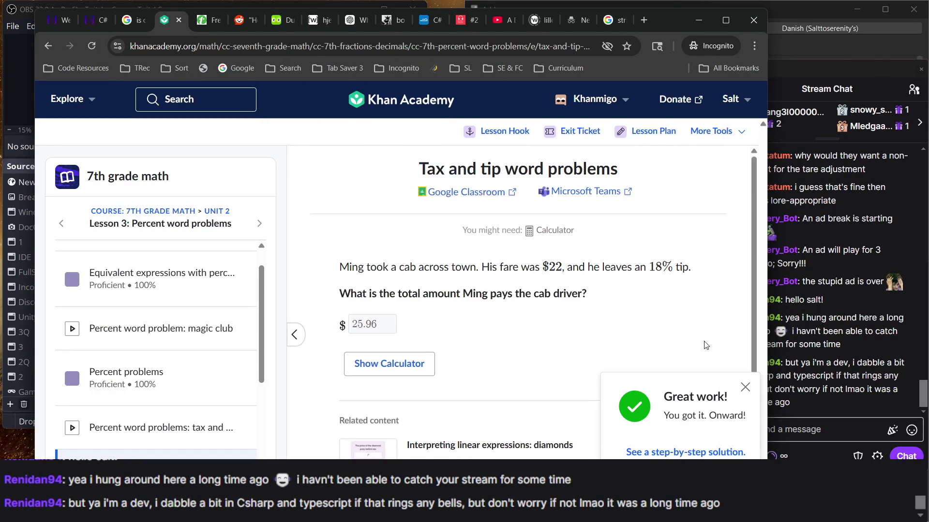
pyautogui.scroll(-1, 706, 346)
pyautogui.scroll(1, 707, 345)
# Step: Advance to the next question about Mia's tip on a $500 moving bill
pyautogui.press('Return')
pyautogui.scroll(-1, 587, 281)
pyautogui.scroll(1, 587, 451)
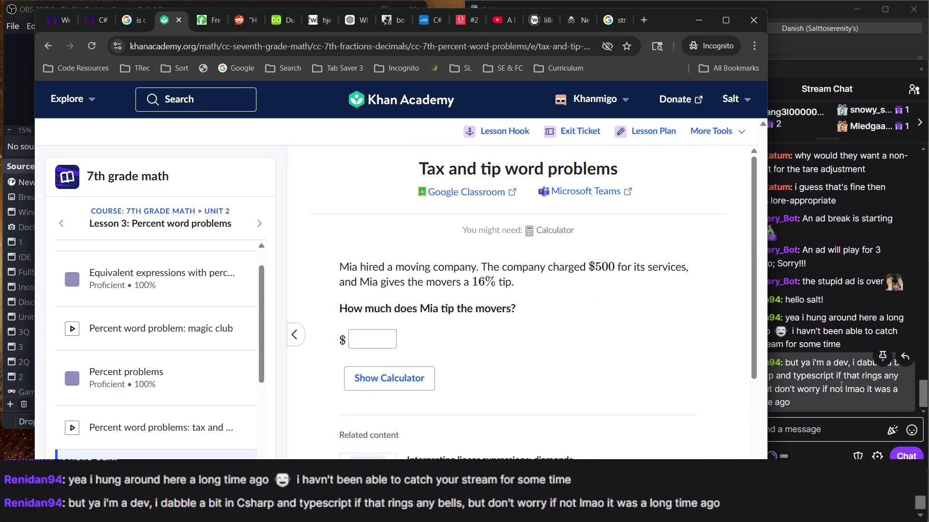
# Step: Switch between OBS with its chat and the browser, ending with the Khan Academy exercise in front
pyautogui.hotkey('alt', 'Tab')
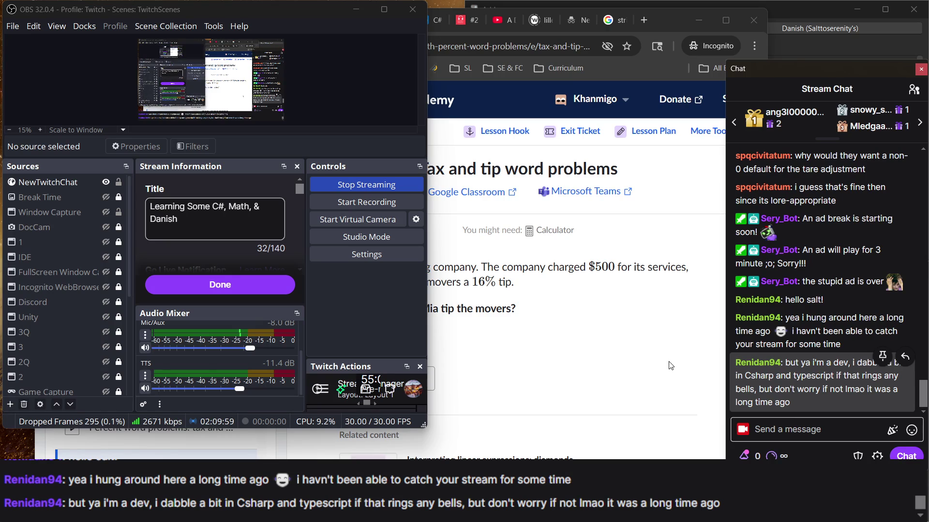
pyautogui.click(698, 368)
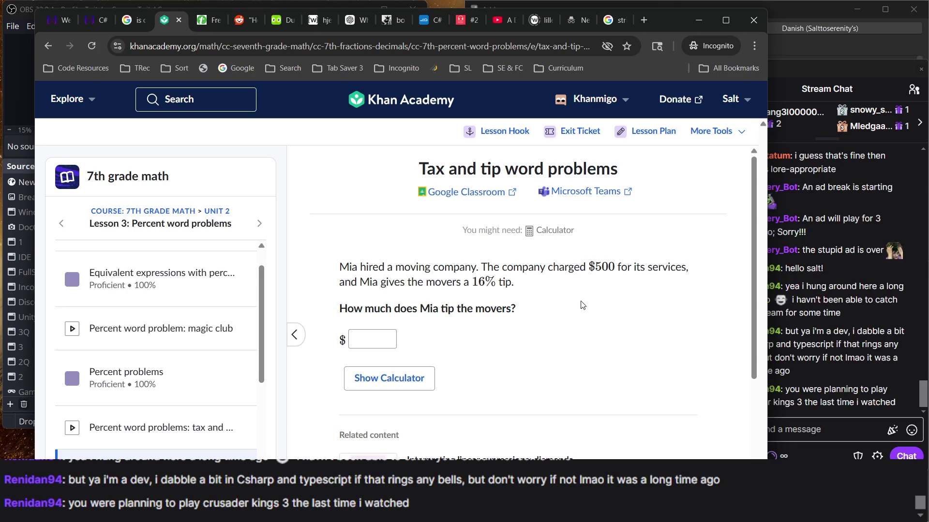
pyautogui.click(831, 305)
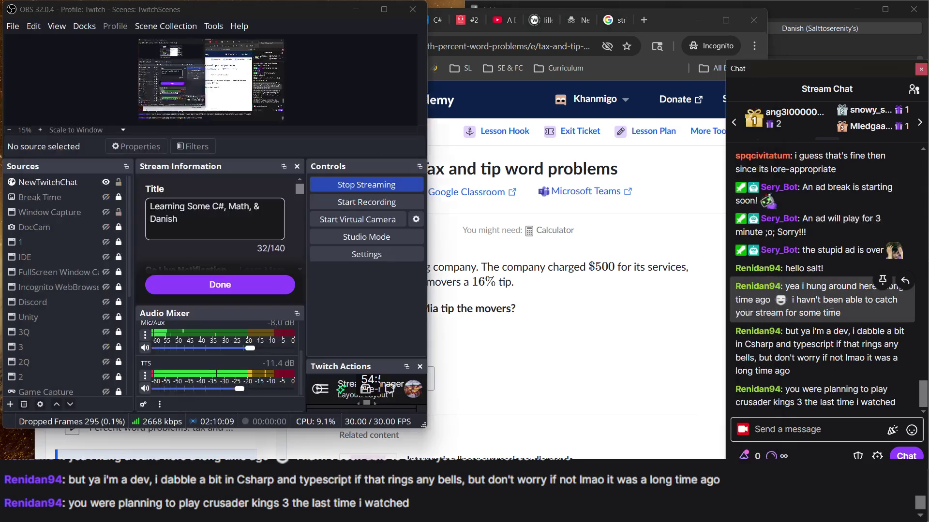
pyautogui.click(664, 335)
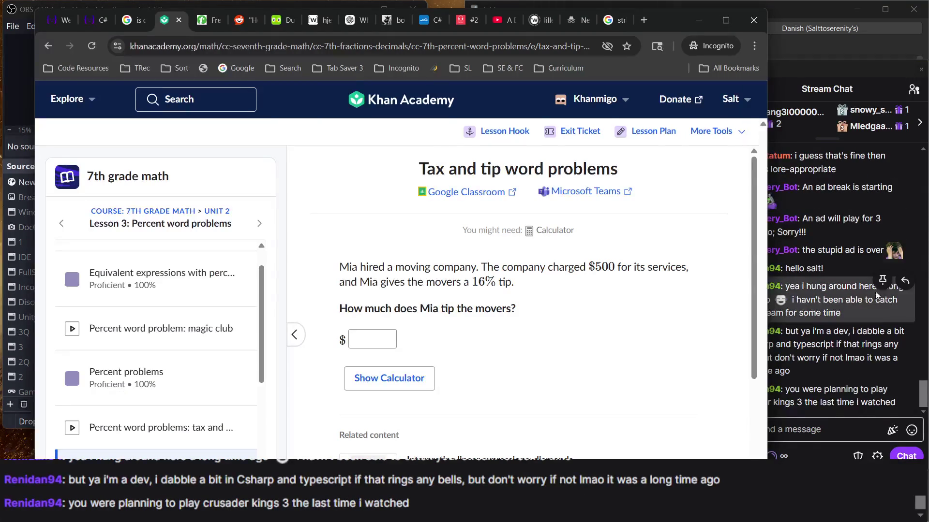
pyautogui.click(836, 300)
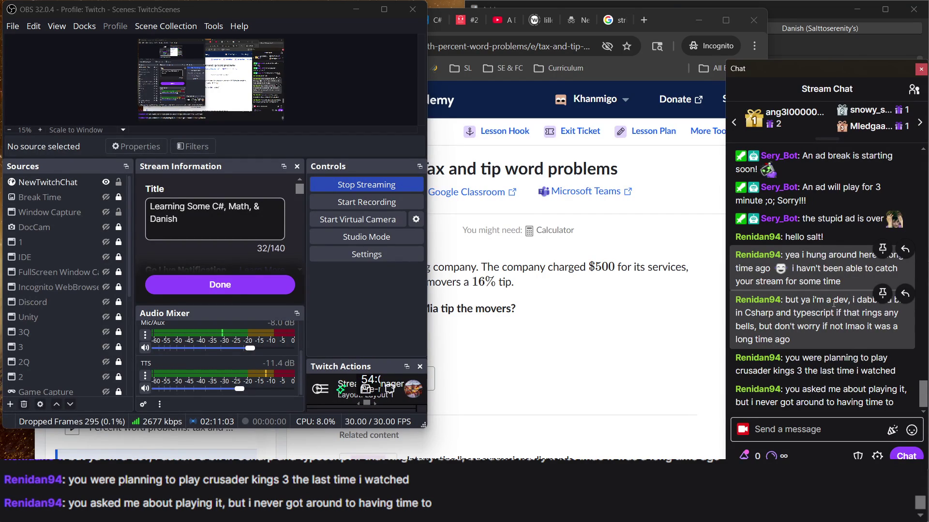
pyautogui.click(646, 334)
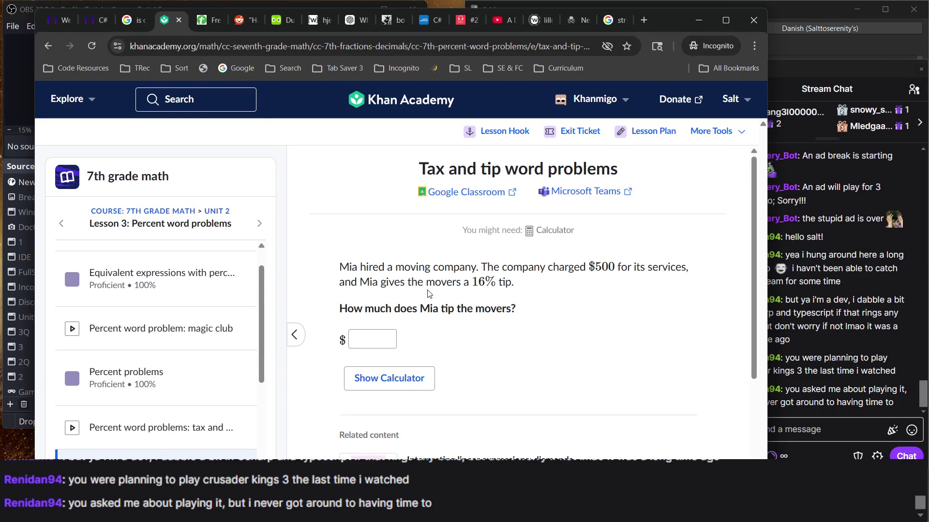
pyautogui.scroll(-1, 504, 308)
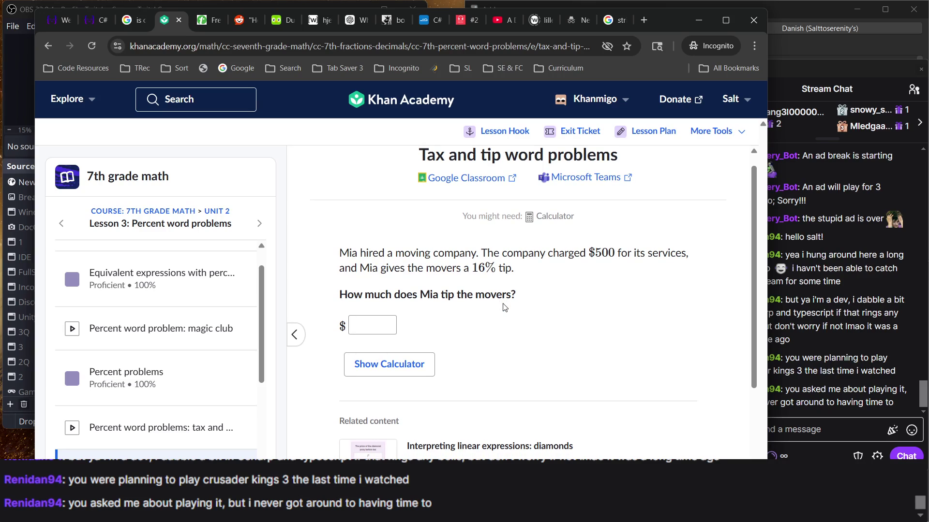
# Step: Enter 80 as Mia's 16% tip on the $500 bill, check it, and continue to the next question
pyautogui.click(368, 324)
pyautogui.write('80')
pyautogui.scroll(-1, 598, 387)
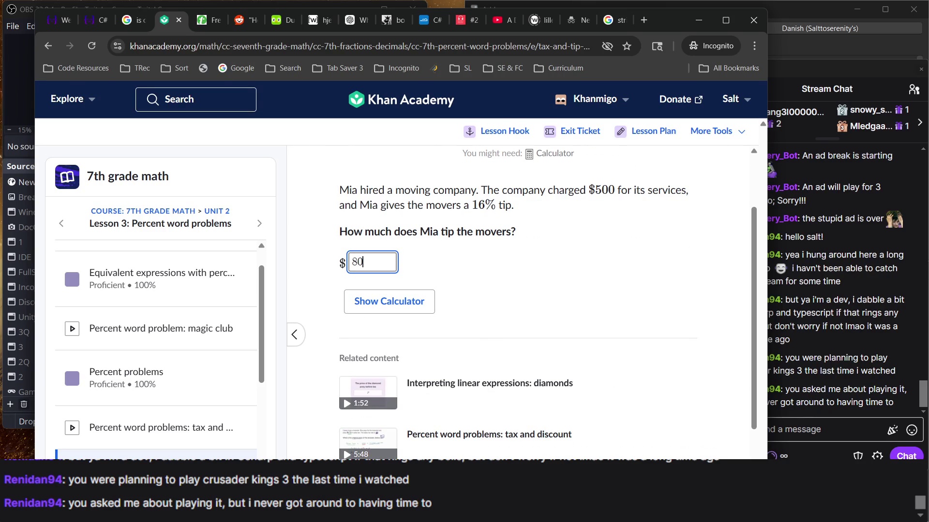
pyautogui.press('Return')
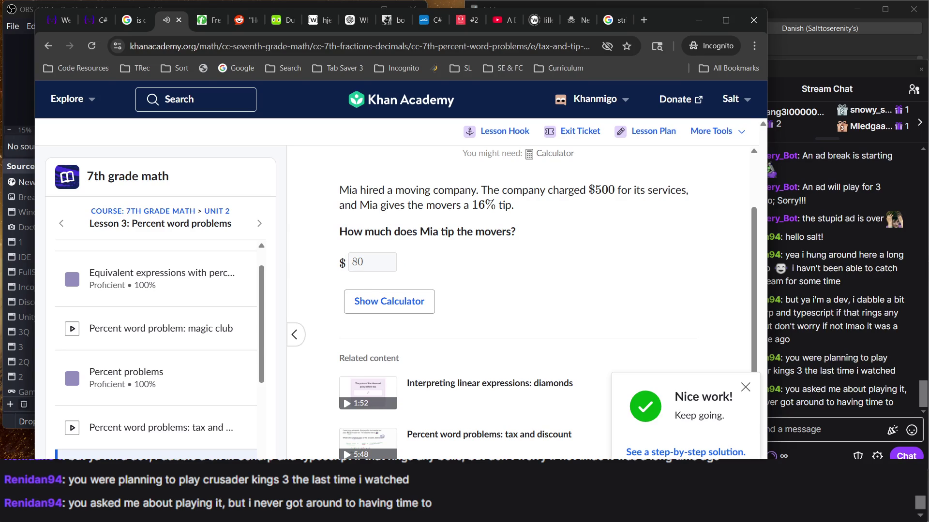
pyautogui.press('Return')
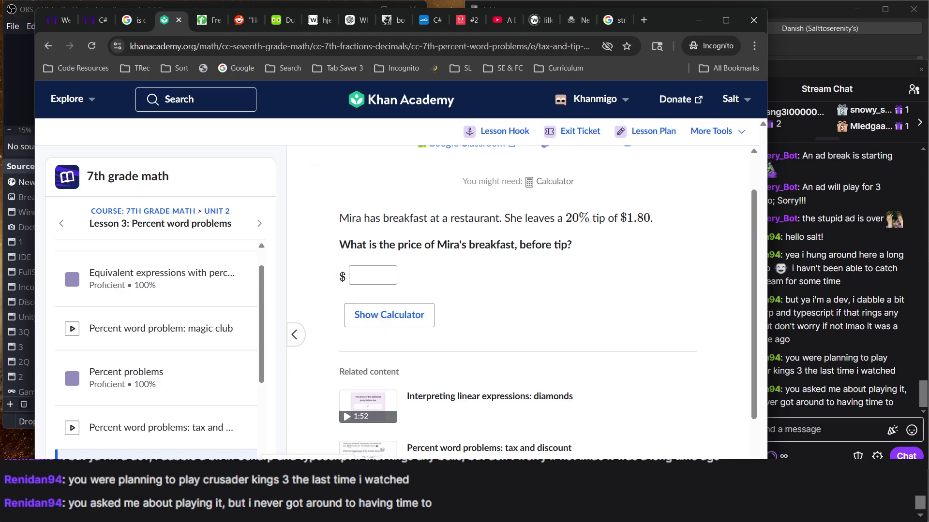
# Step: Enter $9 as Mira's breakfast price and check it to reach the Camacho question
pyautogui.scroll(1, 591, 294)
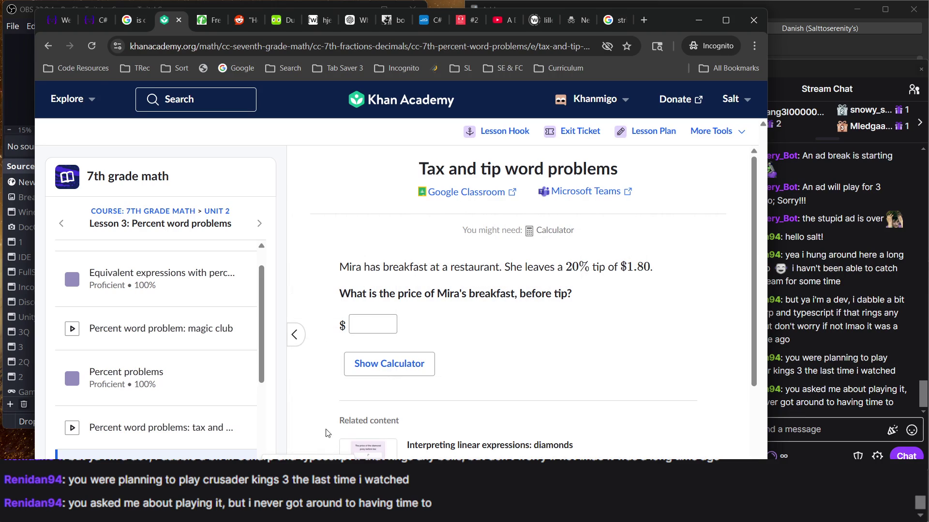
pyautogui.click(367, 325)
pyautogui.write('9')
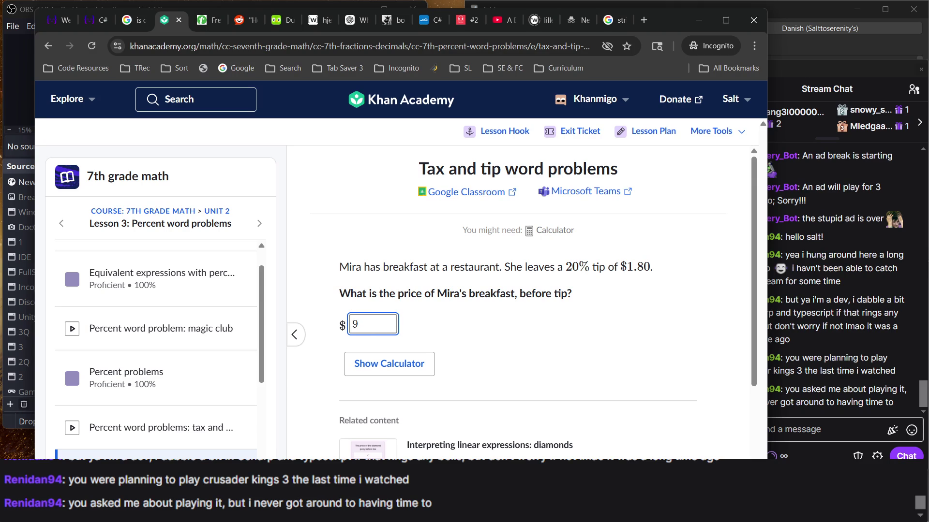
pyautogui.press('Return')
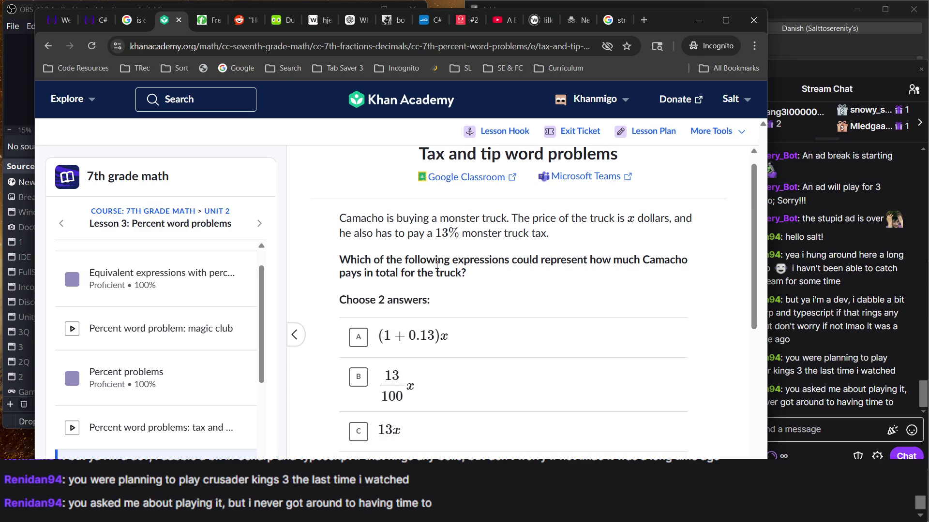
# Step: Select (1 + 0.13)x and 1.13x for the Camacho monster truck tax and check the answer
pyautogui.scroll(-4, 437, 266)
pyautogui.scroll(5, 436, 352)
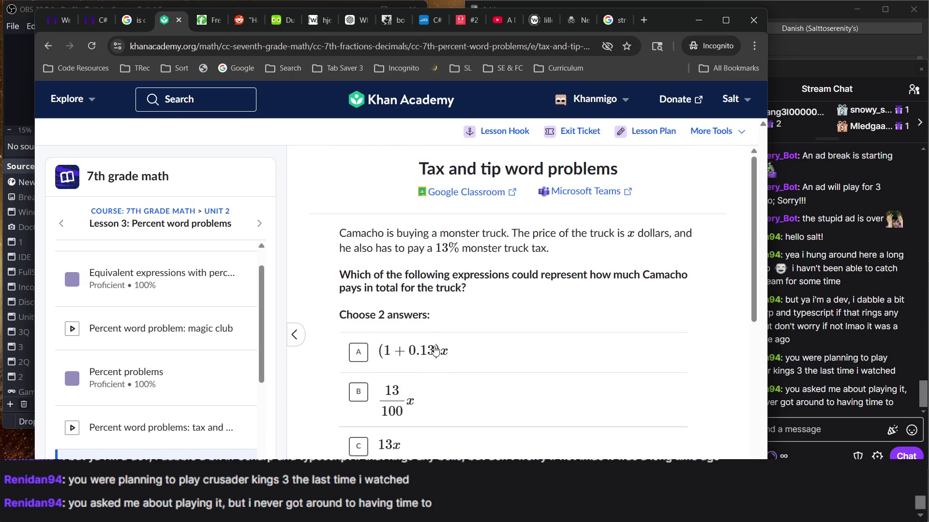
pyautogui.scroll(-2, 436, 350)
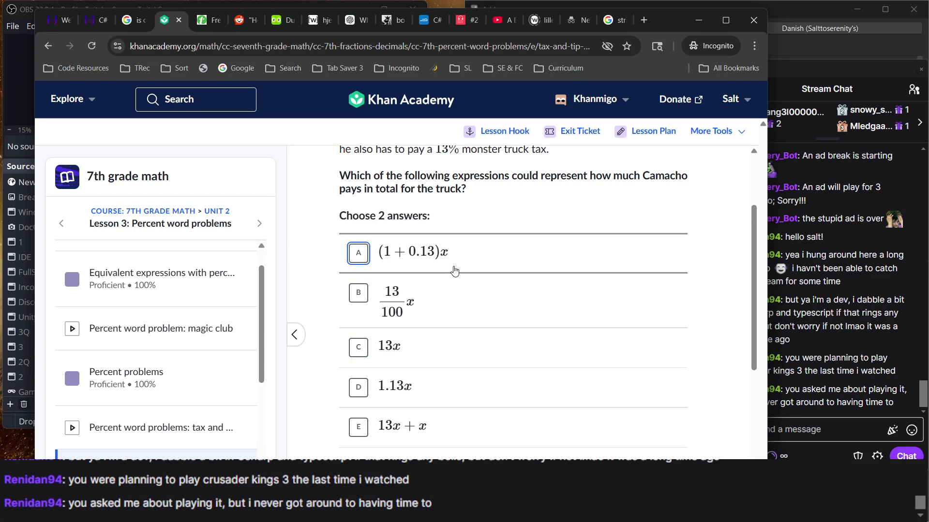
pyautogui.scroll(1, 454, 271)
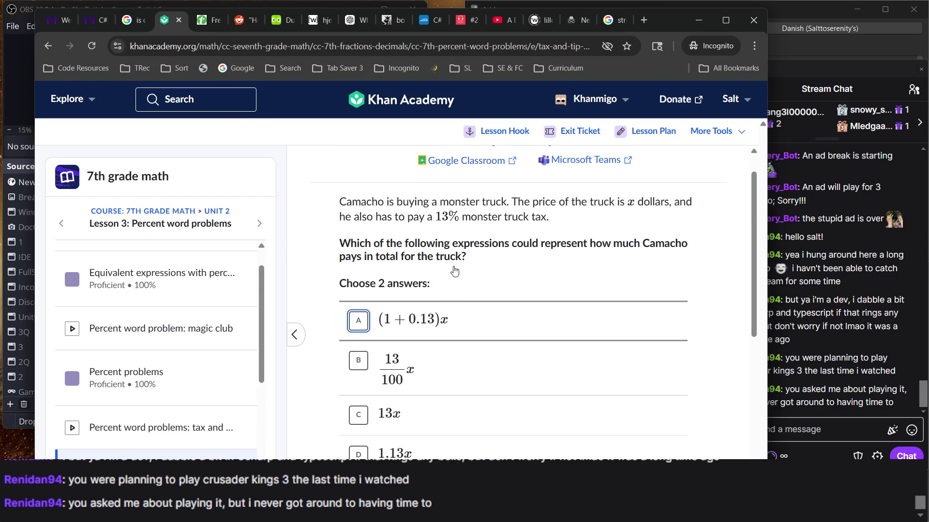
pyautogui.click(460, 321)
pyautogui.scroll(-1, 570, 366)
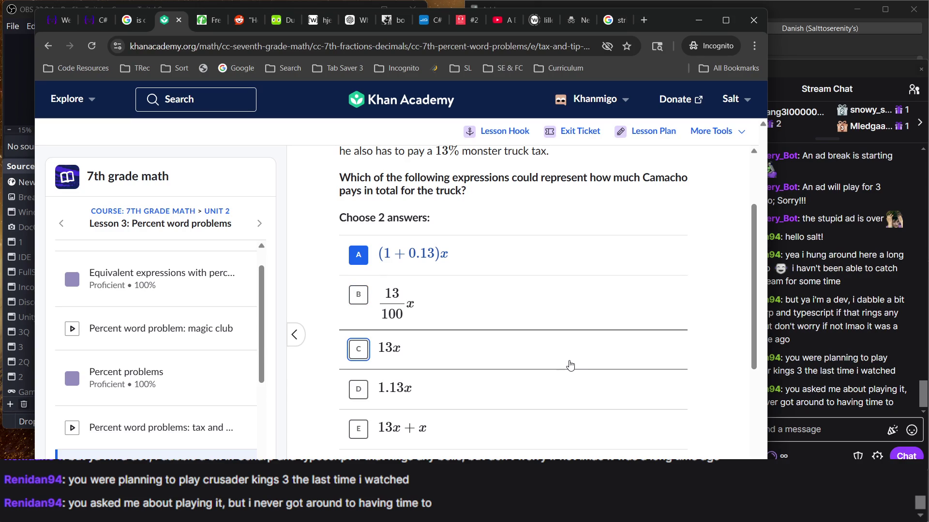
pyautogui.click(556, 381)
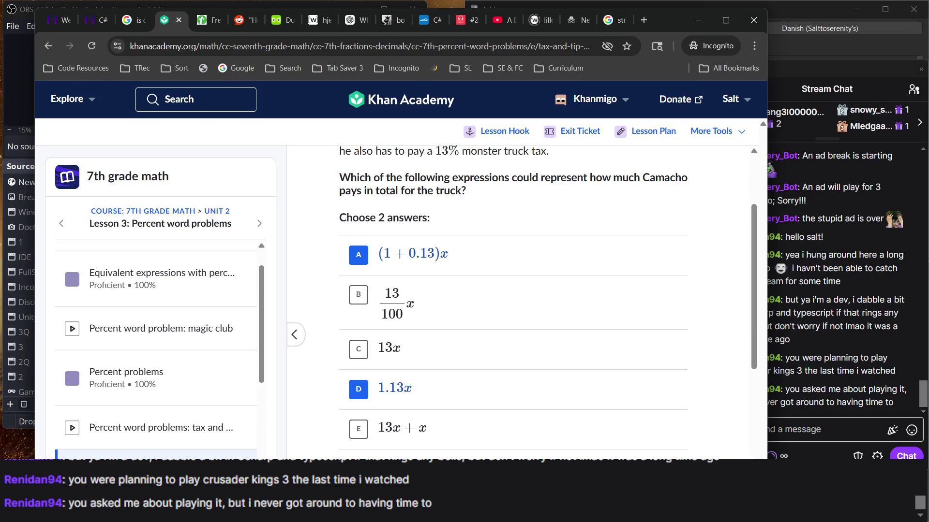
pyautogui.press('Return')
pyautogui.press('Return')
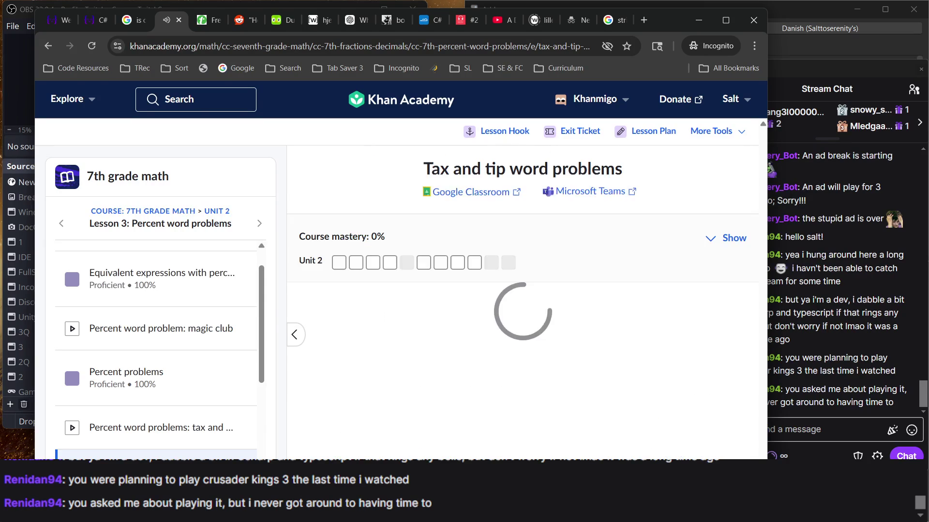
# Step: Open the Discount, markup, and commission exercise, then return via the COURSE: 7TH GRADE MATH link
pyautogui.click(472, 268)
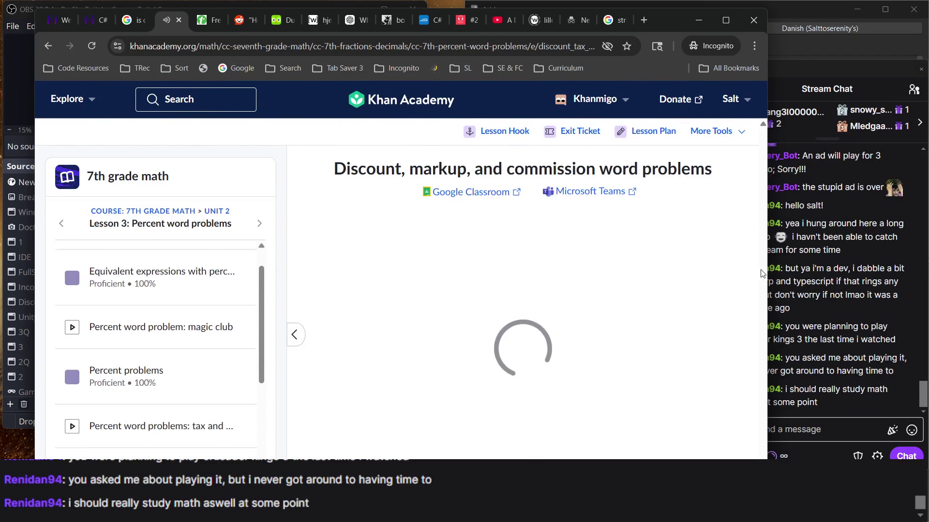
pyautogui.scroll(-1, 661, 297)
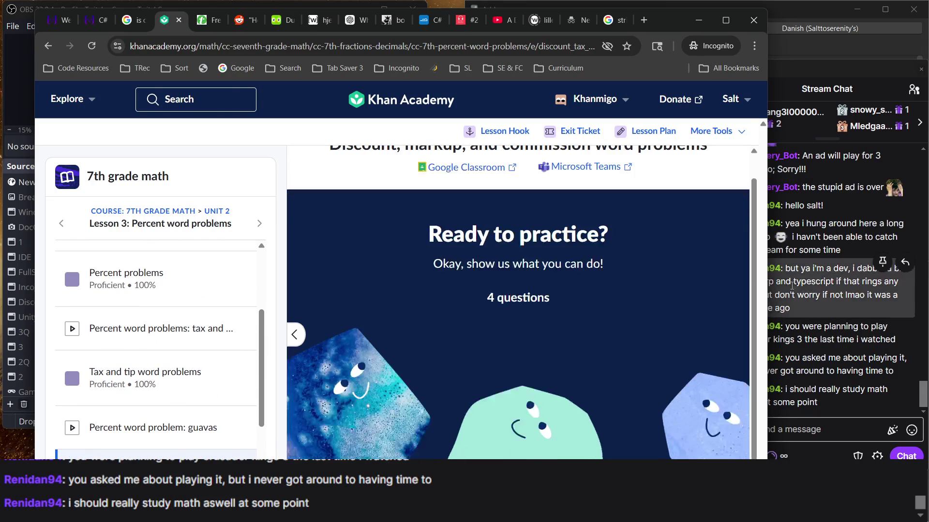
pyautogui.hotkey('alt', 'Tab')
pyautogui.click(628, 379)
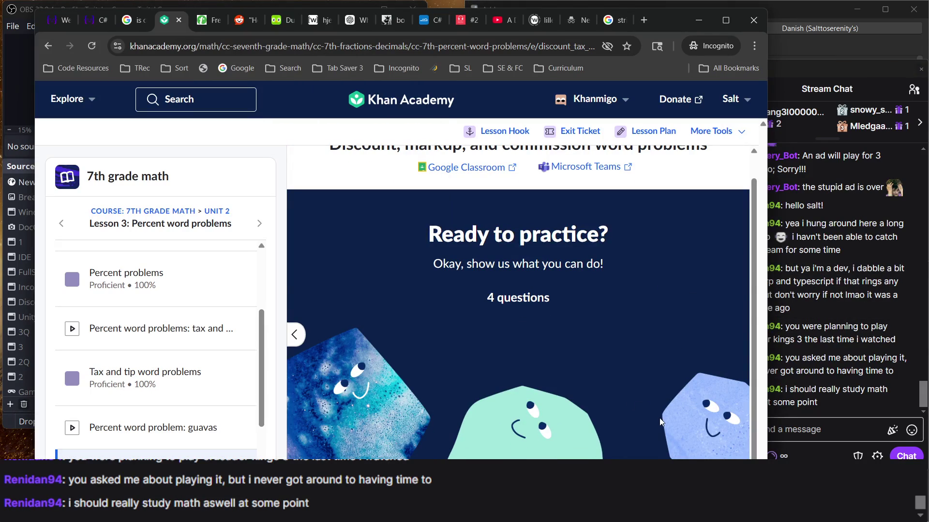
pyautogui.scroll(1, 574, 300)
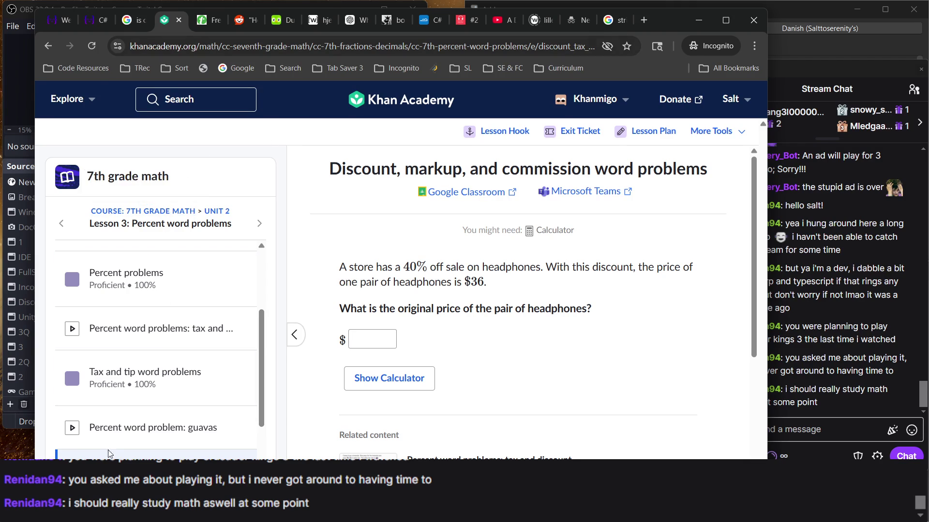
pyautogui.click(132, 212)
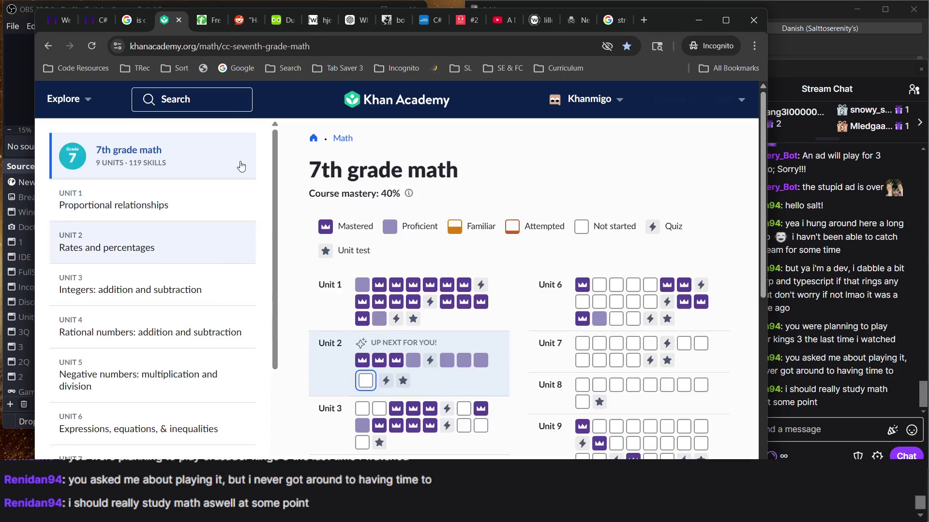
# Step: Open the Discount, markup, and commission practice, then return to the 7th grade math overview
pyautogui.scroll(-3, 493, 276)
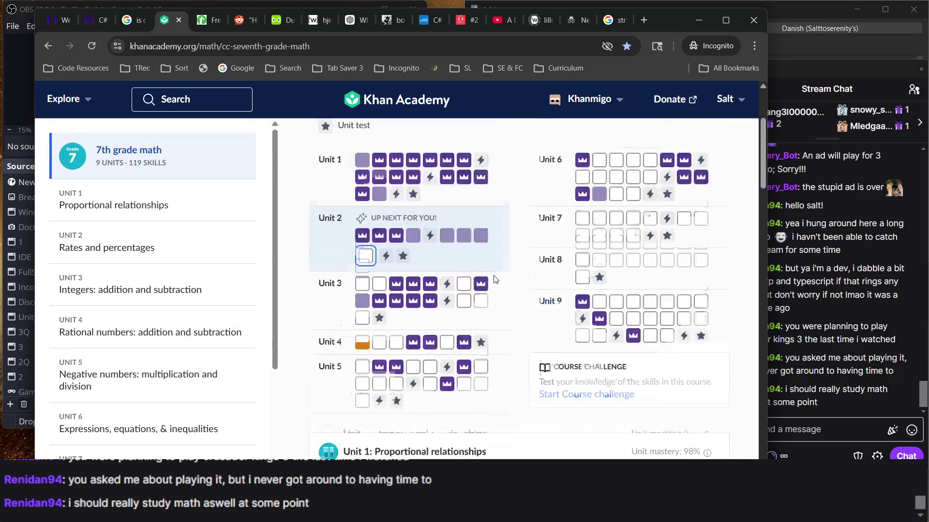
pyautogui.click(364, 260)
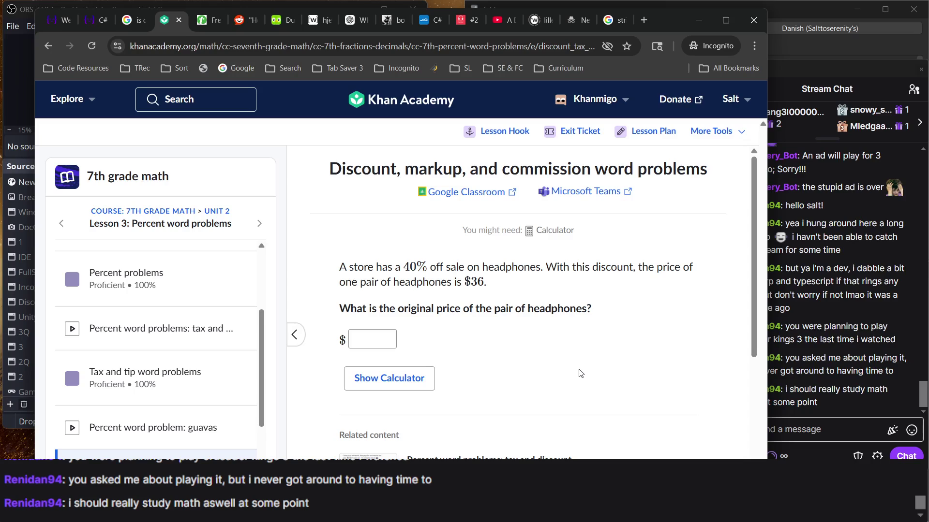
pyautogui.scroll(-1, 580, 373)
pyautogui.scroll(-3, 452, 310)
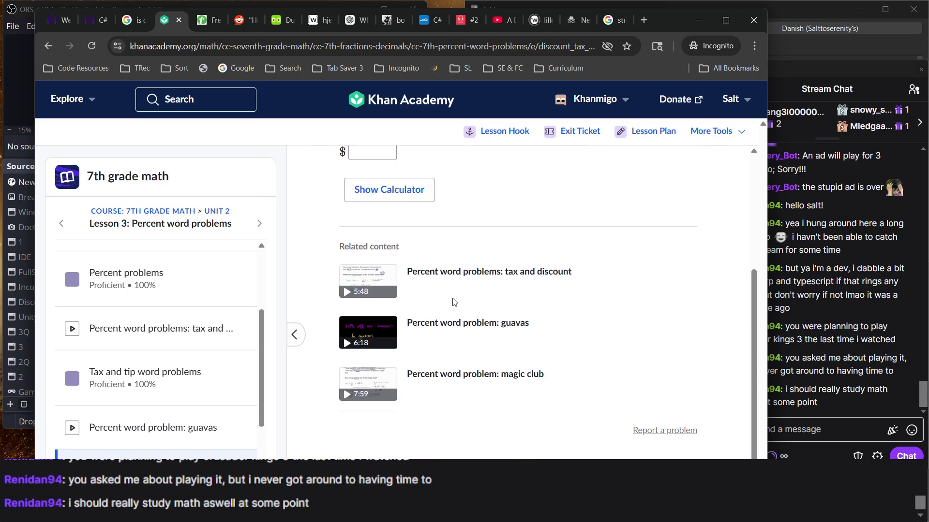
pyautogui.scroll(-3, 257, 367)
pyautogui.scroll(6, 257, 367)
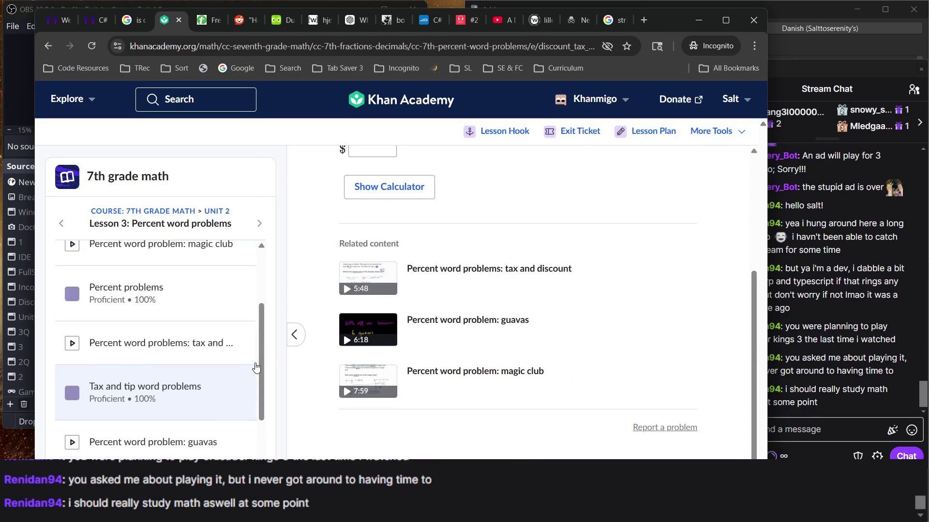
pyautogui.click(128, 176)
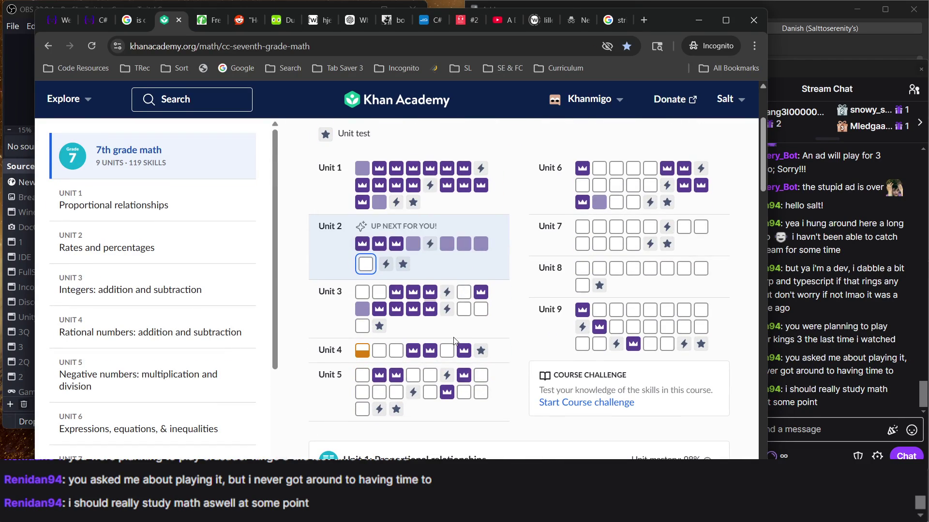
# Step: From the Unit 2 skills, open the Discount, markup, and commission exercise at normal zoom
pyautogui.scroll(3, 454, 338)
pyautogui.scroll(-3, 454, 338)
pyautogui.scroll(3, 454, 338)
pyautogui.scroll(-3, 420, 234)
pyautogui.moveTo(450, 248)
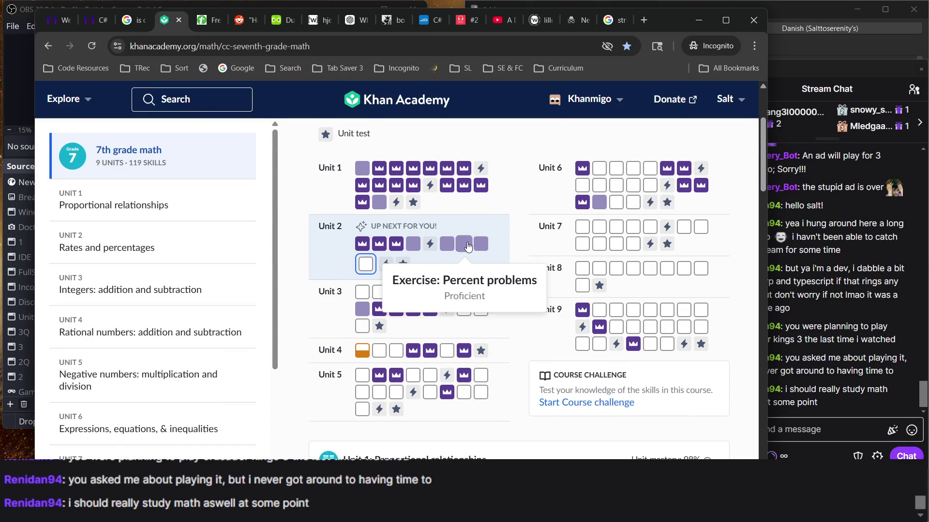
pyautogui.hotkey('ctrl', '+')
pyautogui.hotkey('ctrl', '+')
pyautogui.hotkey('ctrl', '+')
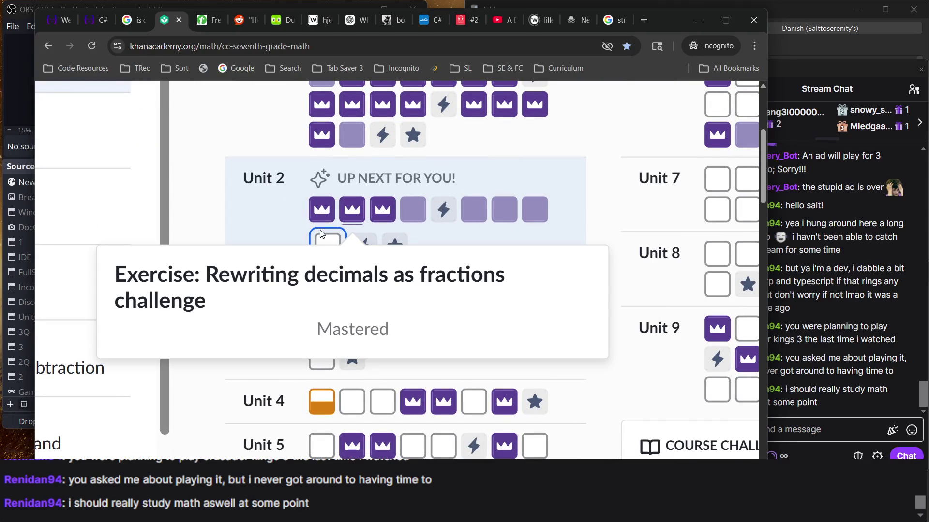
pyautogui.click(328, 247)
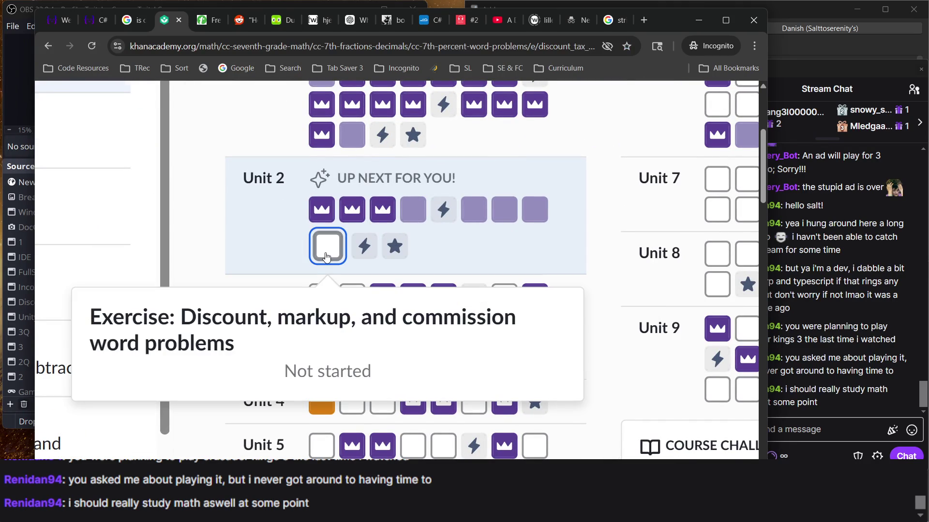
pyautogui.hotkey('ctrl', '0')
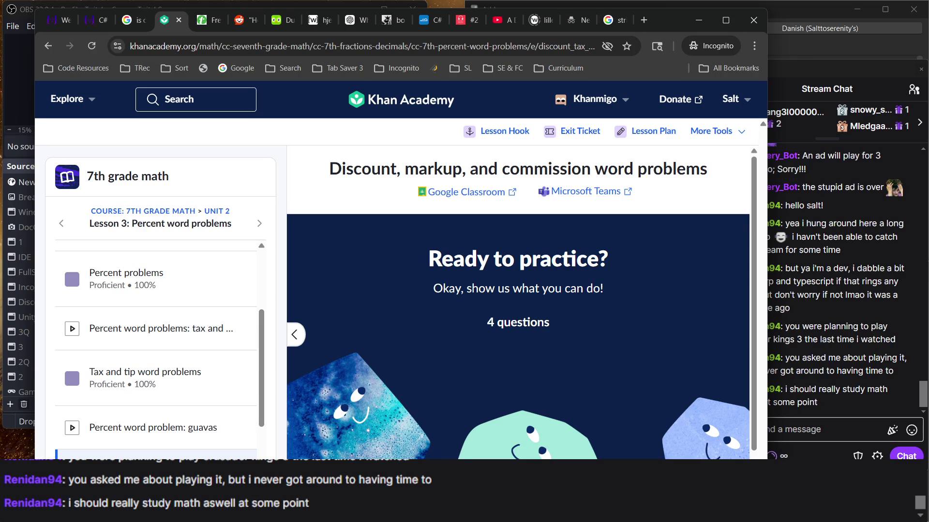
# Step: Start the practice and reread the headphones question with its $36 sale price
pyautogui.press('Return')
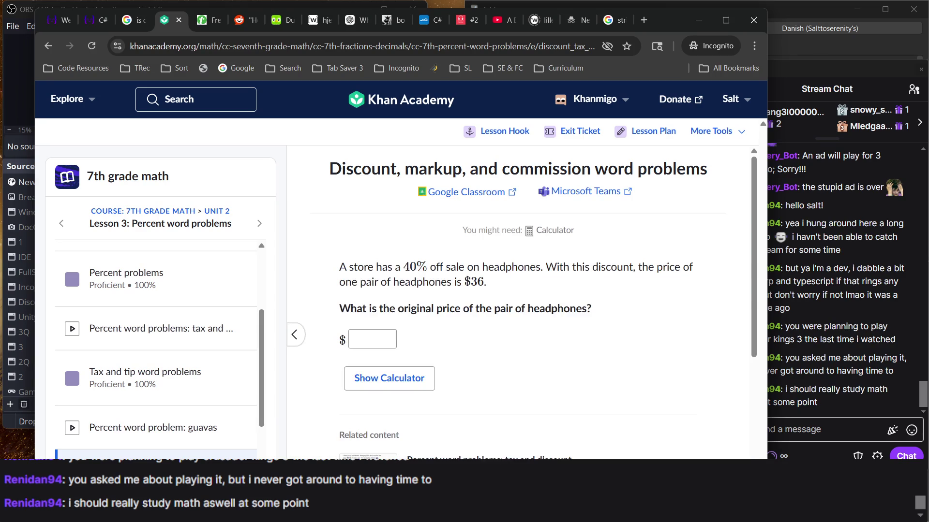
pyautogui.scroll(-1, 570, 342)
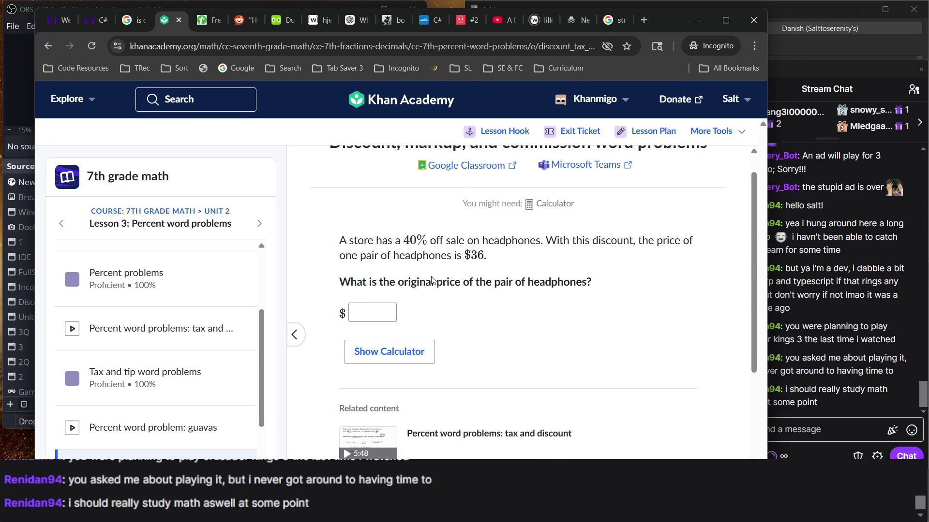
pyautogui.scroll(-1, 432, 280)
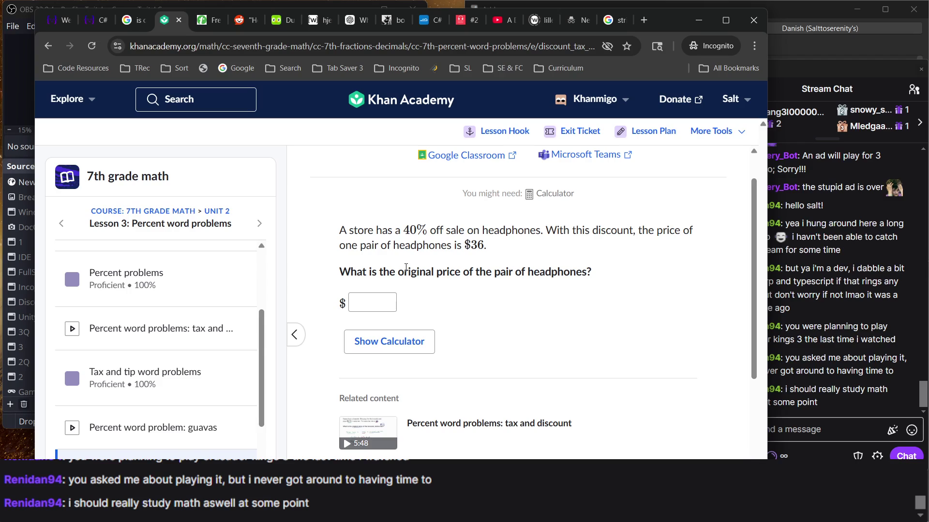
pyautogui.tripleClick(445, 272)
pyautogui.doubleClick(475, 246)
pyautogui.click(496, 252)
# Step: Submit 90 as the headphones' original price, which is judged not quite right
pyautogui.click(378, 300)
pyautogui.write('90')
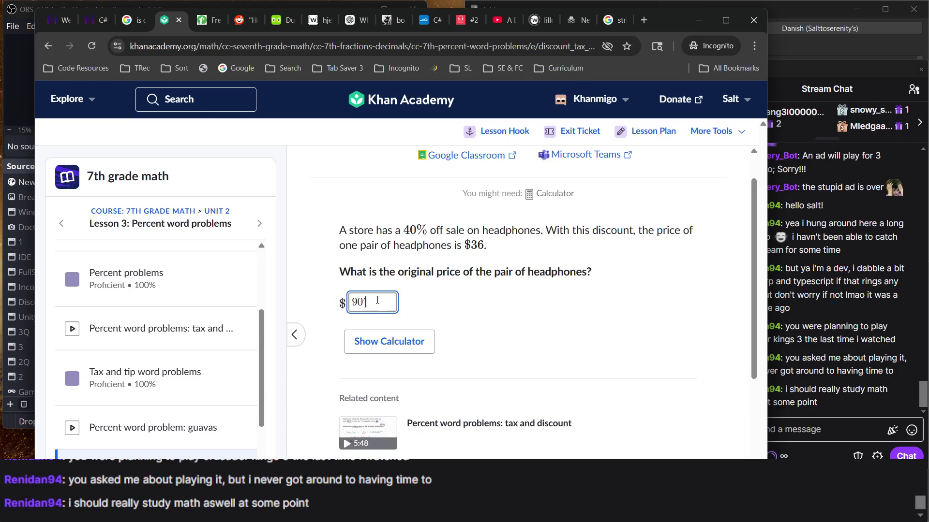
pyautogui.press('Return')
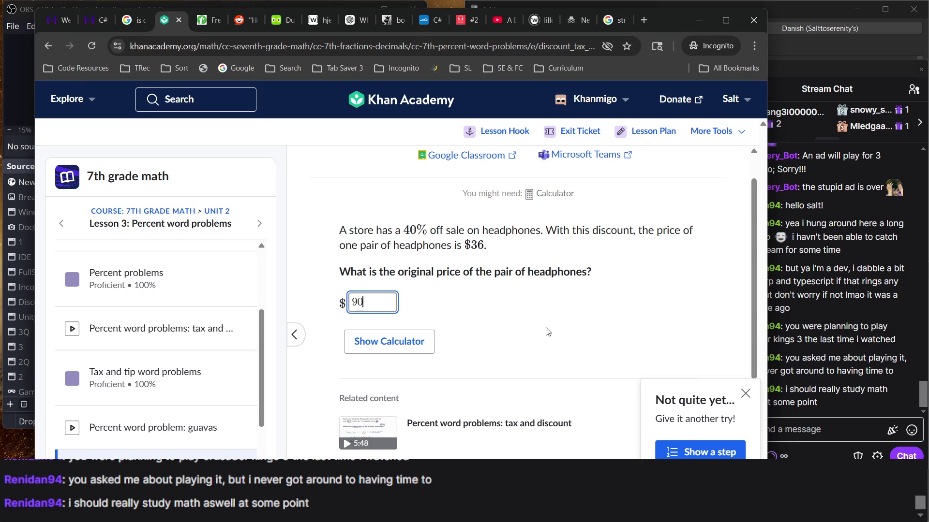
pyautogui.doubleClick(476, 244)
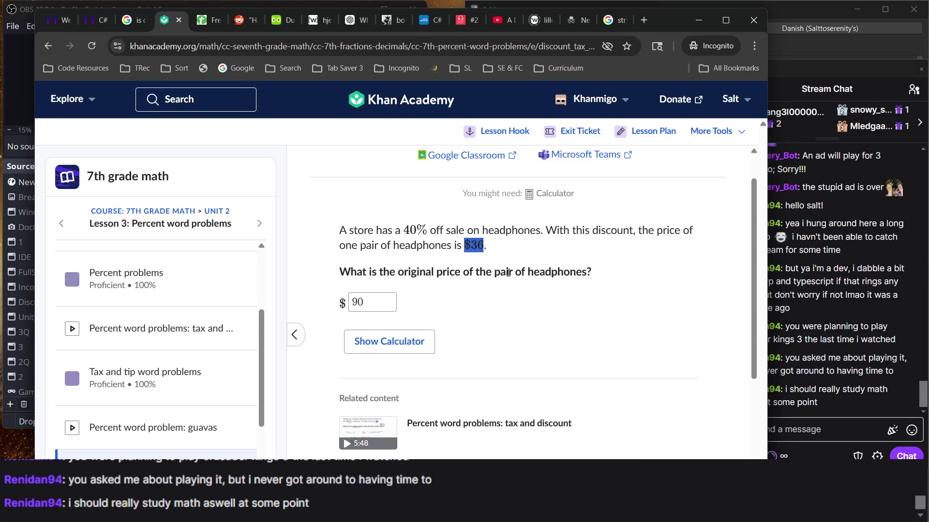
pyautogui.doubleClick(400, 237)
pyautogui.doubleClick(409, 236)
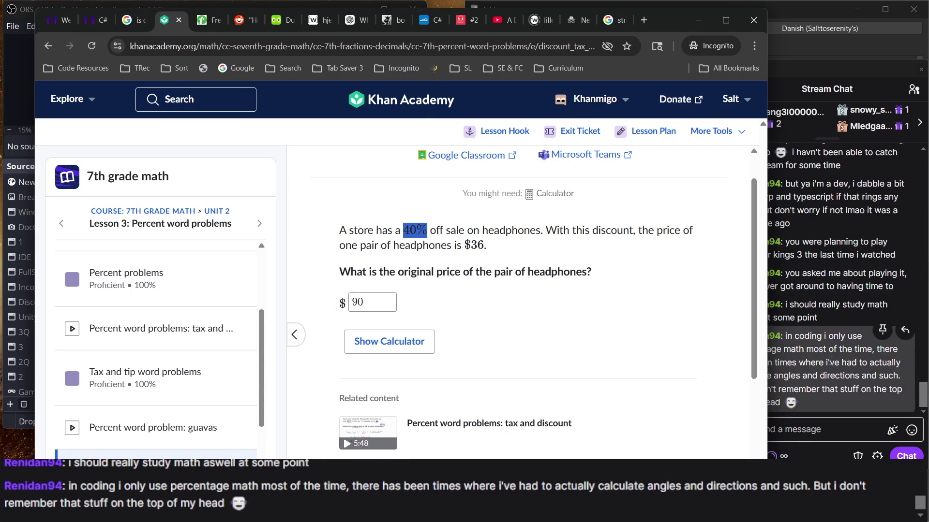
pyautogui.click(830, 283)
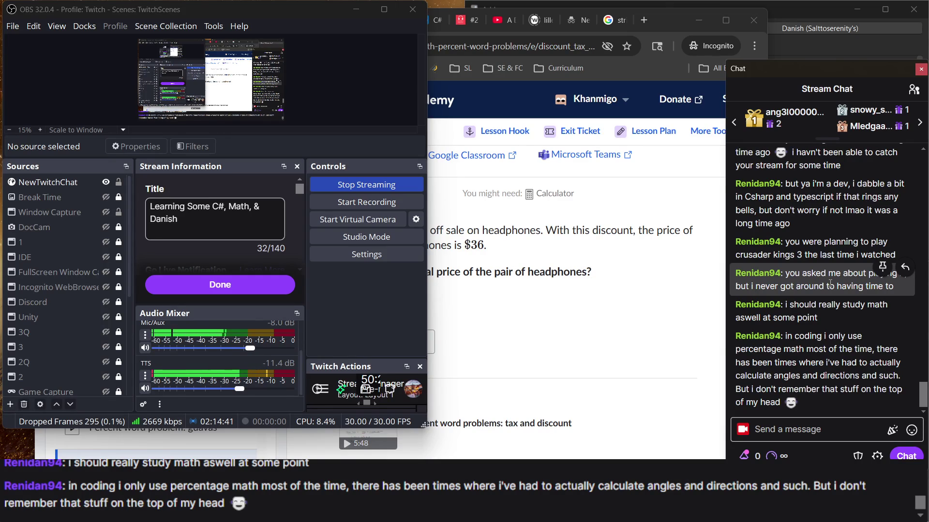
pyautogui.click(627, 285)
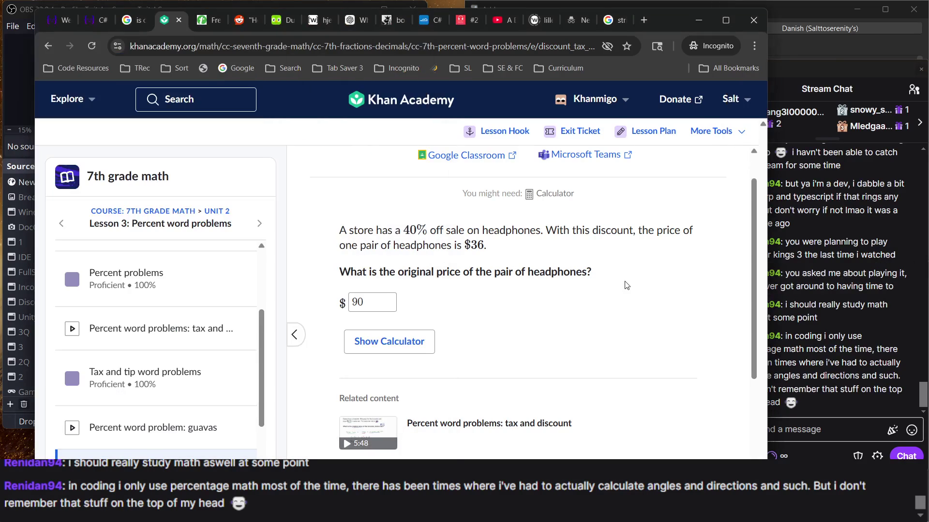
pyautogui.tripleClick(553, 275)
pyautogui.scroll(-3, 622, 383)
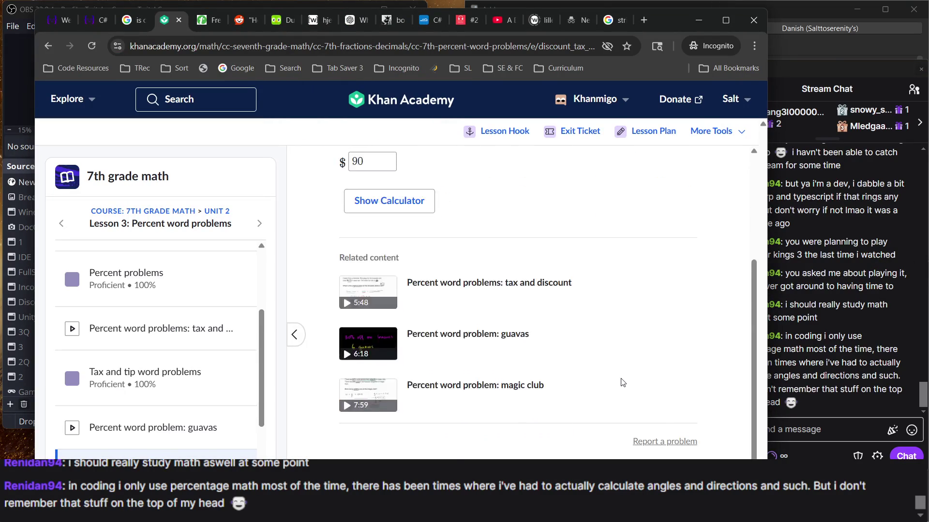
pyautogui.scroll(4, 622, 383)
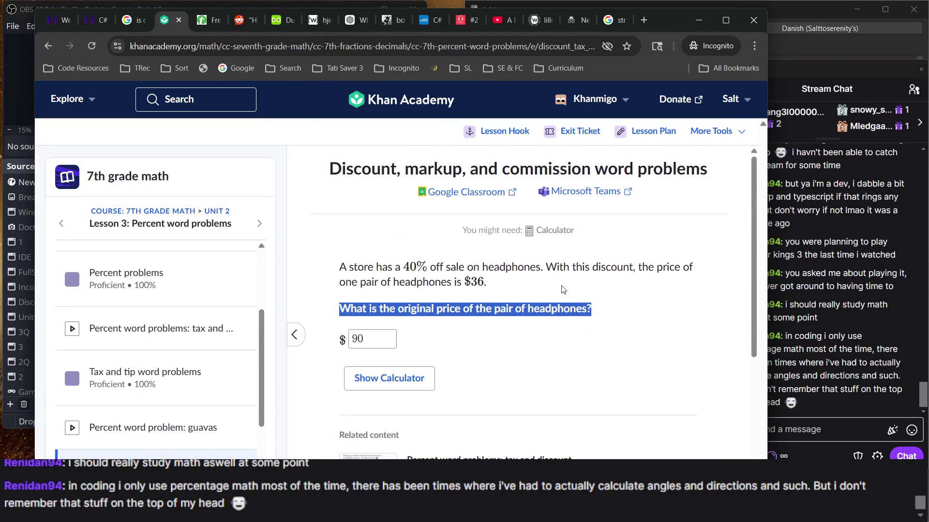
pyautogui.moveTo(441, 265); pyautogui.dragTo(444, 268)
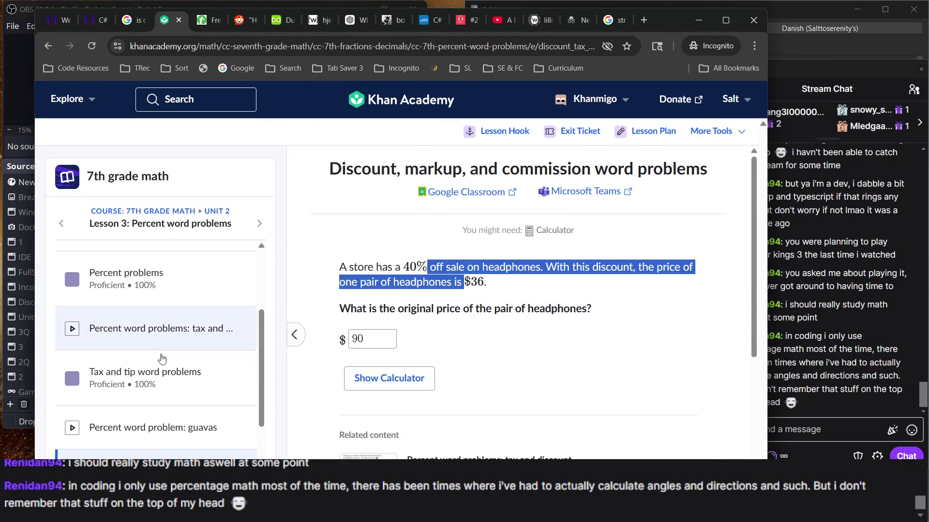
pyautogui.click(401, 297)
pyautogui.moveTo(400, 296)
pyautogui.mouseDown()
pyautogui.moveTo(592, 312)
pyautogui.moveTo(428, 267)
pyautogui.moveTo(457, 269)
pyautogui.mouseUp()
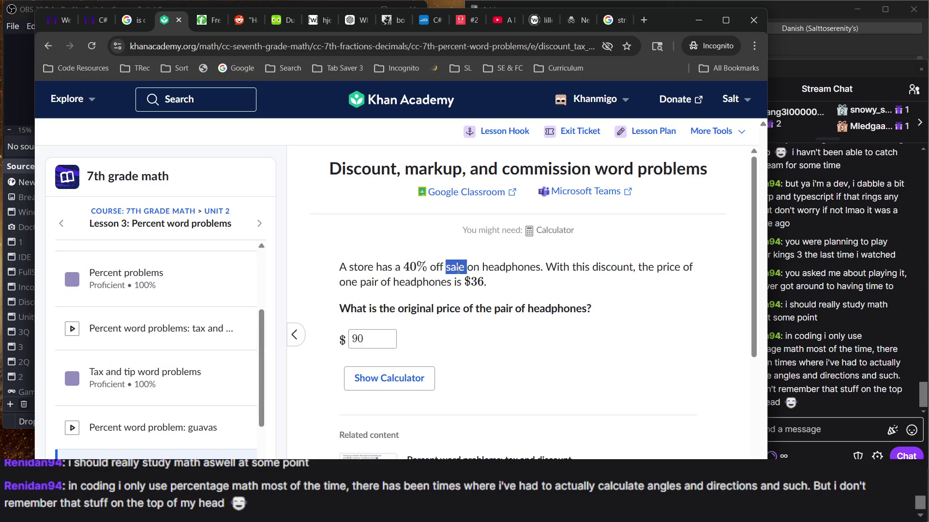
pyautogui.doubleClick(473, 285)
pyautogui.doubleClick(412, 274)
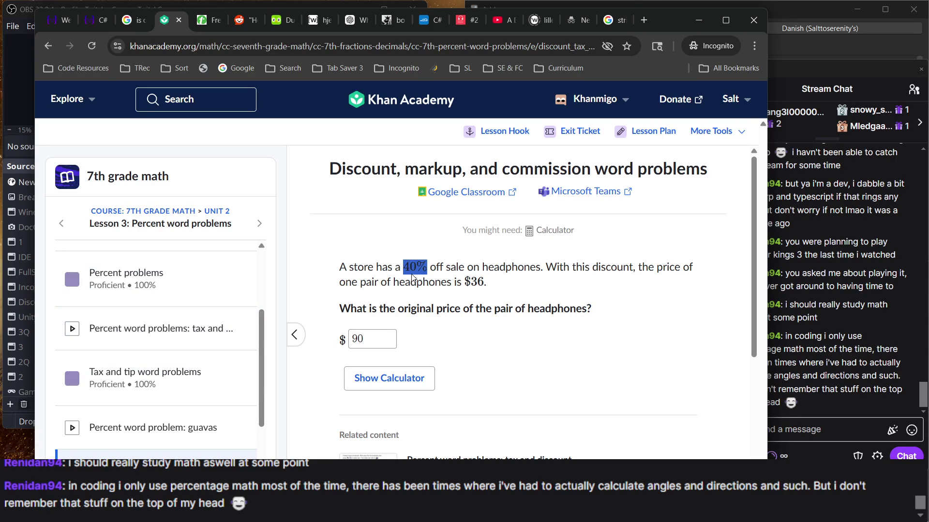
pyautogui.click(499, 290)
pyautogui.moveTo(394, 267); pyautogui.dragTo(485, 285)
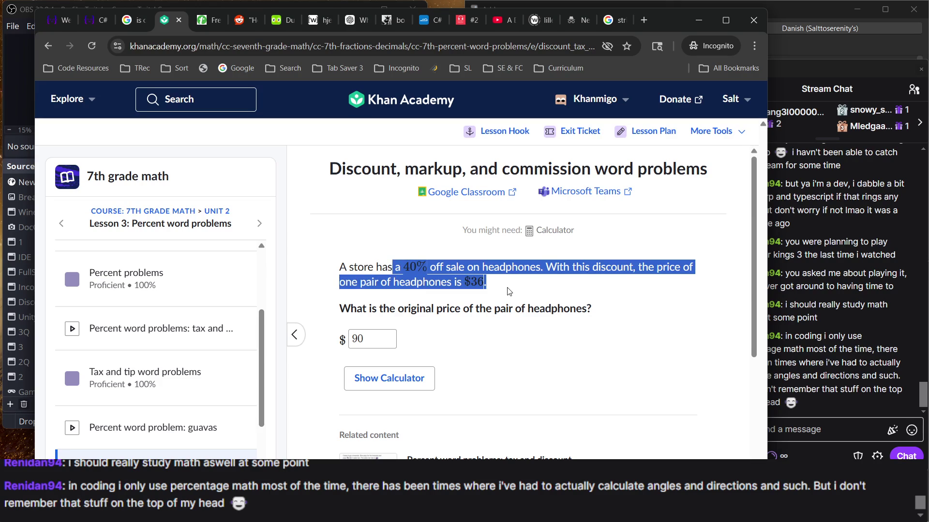
pyautogui.click(486, 282)
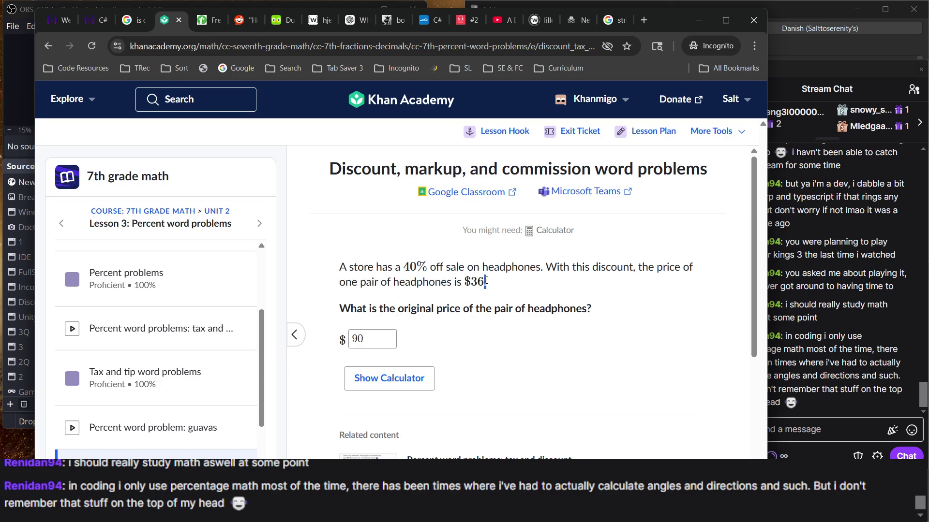
pyautogui.moveTo(496, 289); pyautogui.dragTo(342, 265)
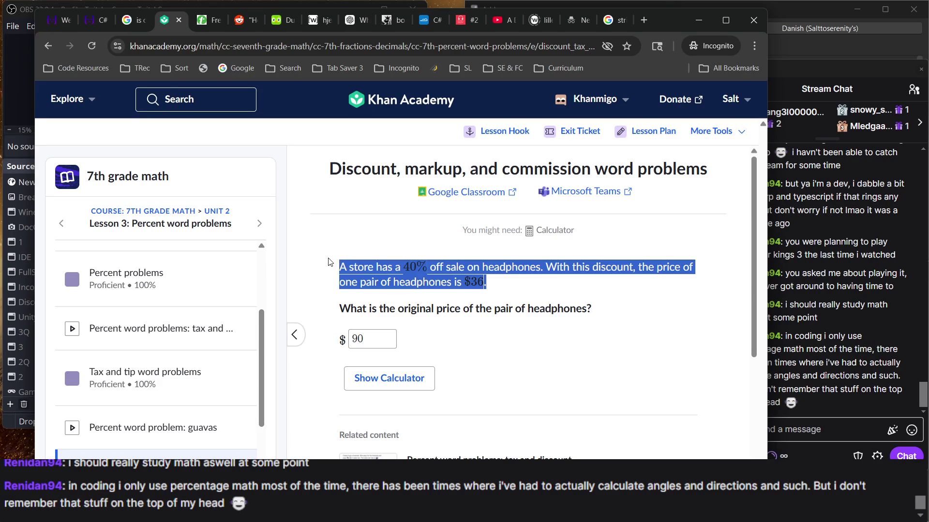
pyautogui.scroll(-4, 472, 249)
pyautogui.scroll(4, 472, 248)
pyautogui.scroll(-4, 471, 248)
pyautogui.scroll(3, 472, 248)
pyautogui.scroll(-1, 471, 246)
pyautogui.scroll(2, 471, 246)
pyautogui.keyDown('ctrl'); pyautogui.scroll(3, 470, 245); pyautogui.keyUp('ctrl')
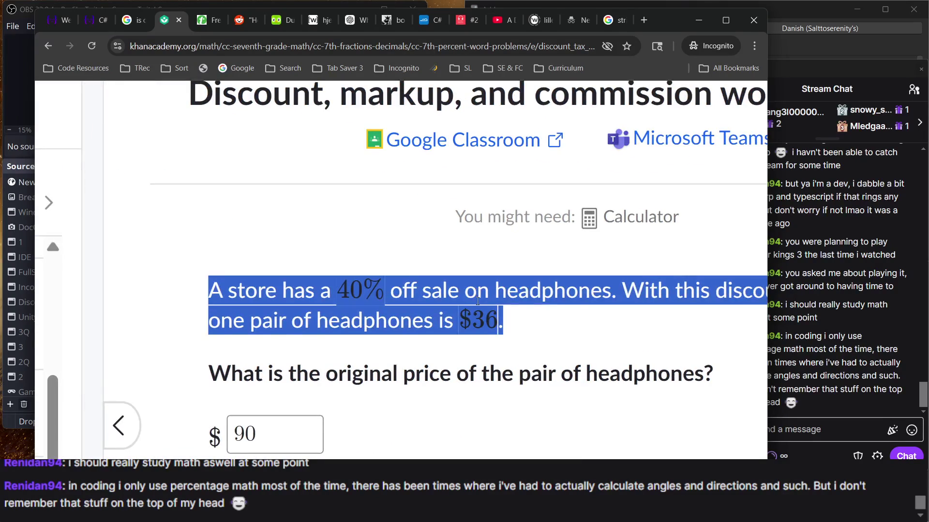
pyautogui.keyDown('ctrl'); pyautogui.scroll(-3, 478, 301); pyautogui.keyUp('ctrl')
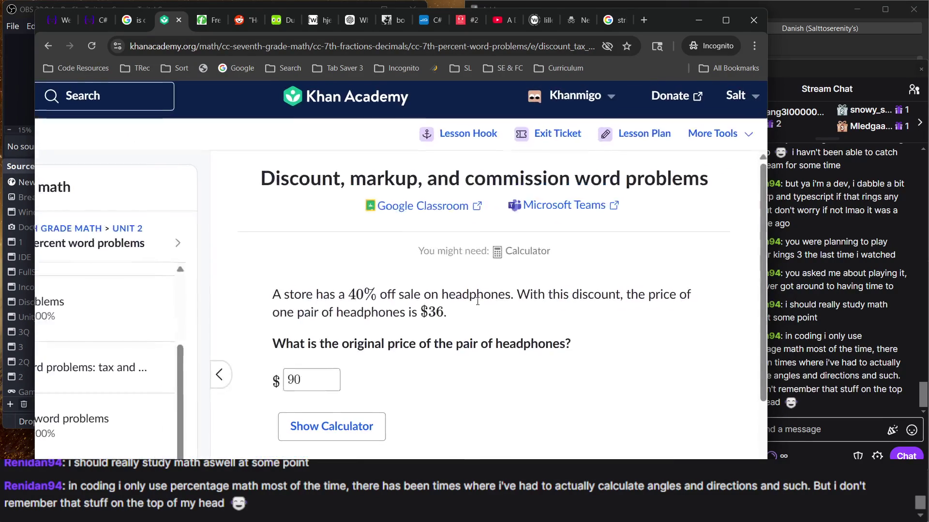
pyautogui.hscroll(1, 478, 301)
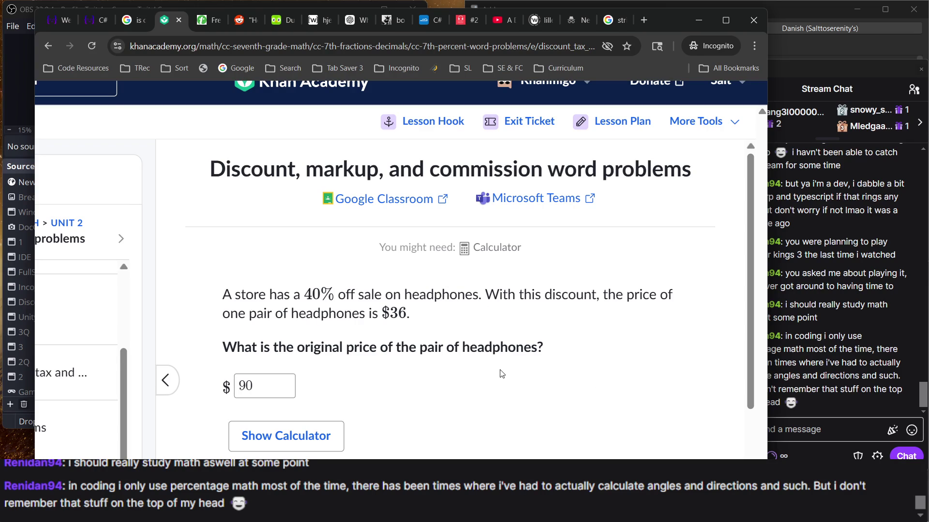
pyautogui.scroll(-1, 502, 374)
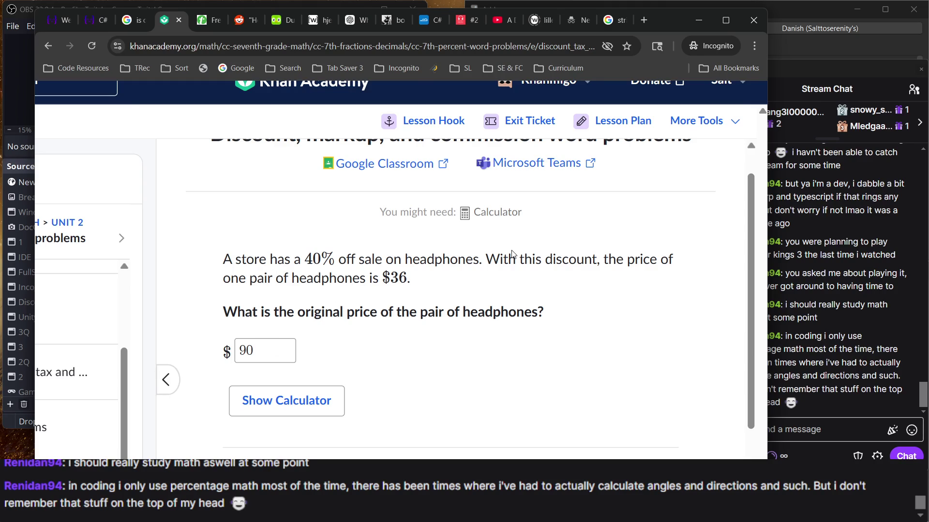
pyautogui.hscroll(-2, 495, 290)
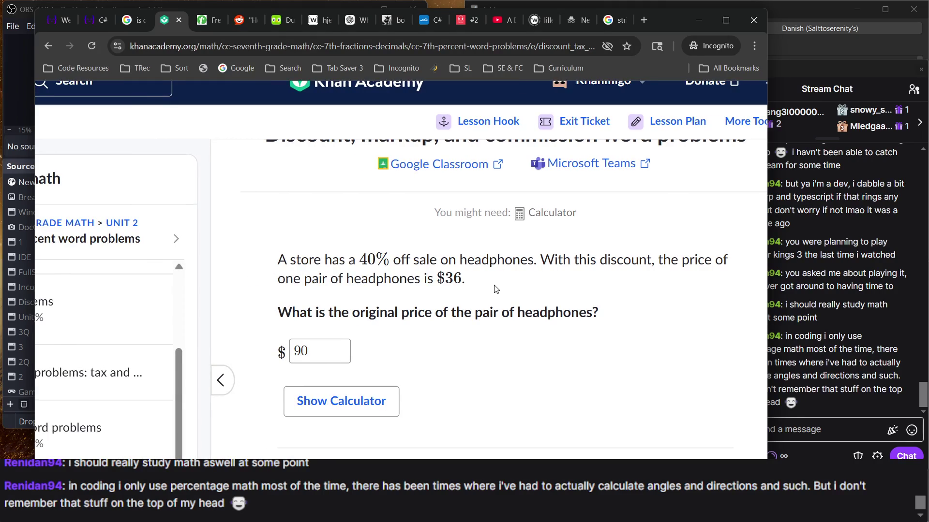
pyautogui.doubleClick(442, 278)
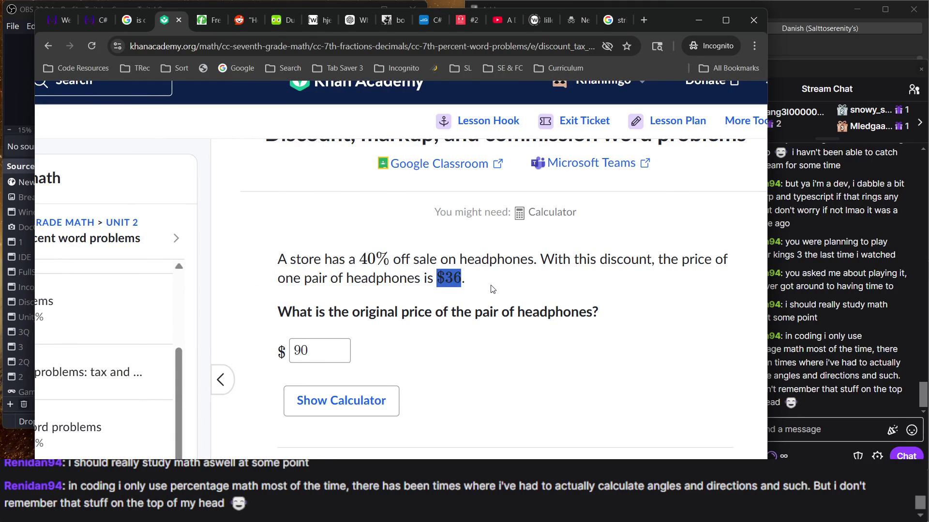
pyautogui.click(455, 312)
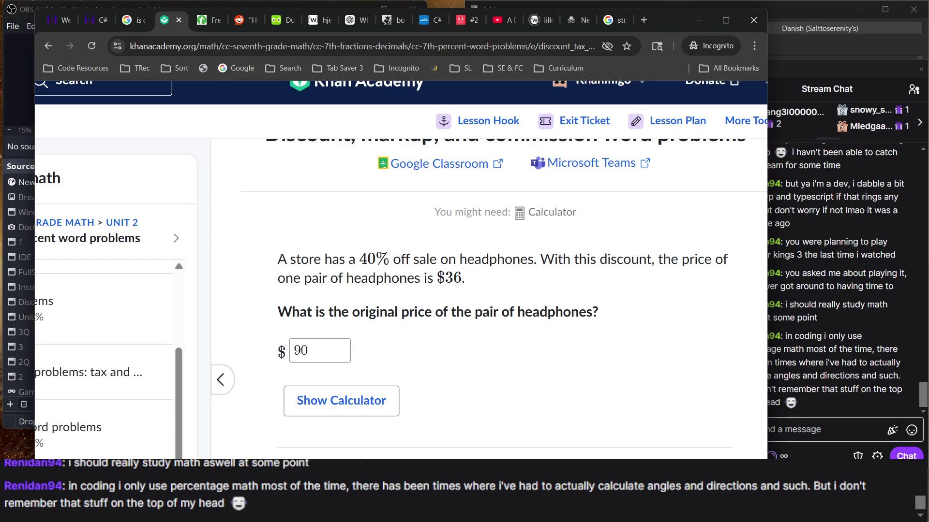
pyautogui.hotkey('ctrl', '-')
pyautogui.hotkey('ctrl', '-')
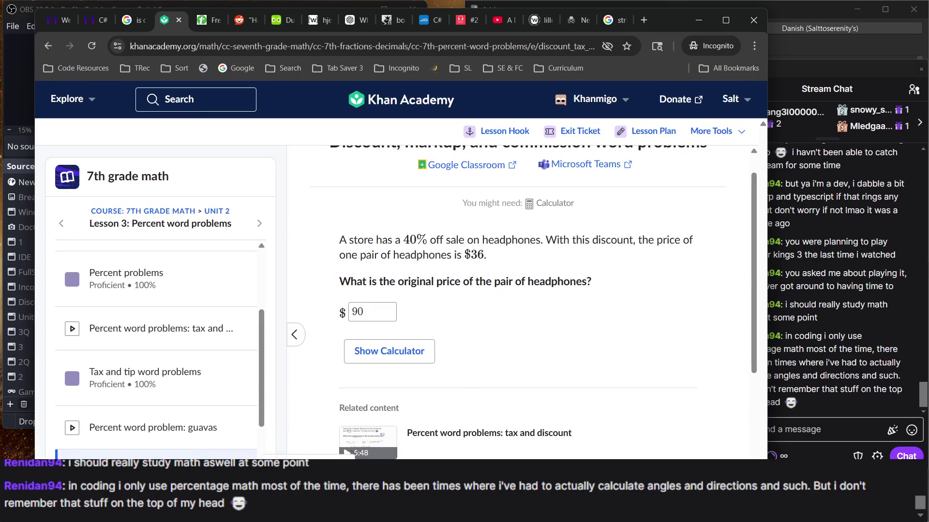
# Step: Write 1.4x on the scratchpad beside the headphones answer box
pyautogui.moveTo(456, 345); pyautogui.dragTo(465, 363)
pyautogui.click(471, 356)
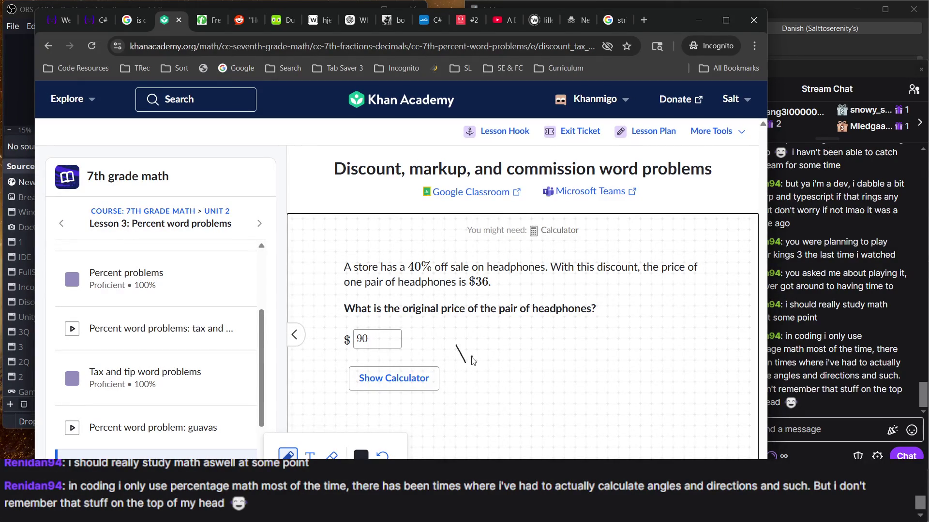
pyautogui.moveTo(474, 340)
pyautogui.mouseDown()
pyautogui.moveTo(488, 339)
pyautogui.moveTo(492, 358)
pyautogui.mouseUp()
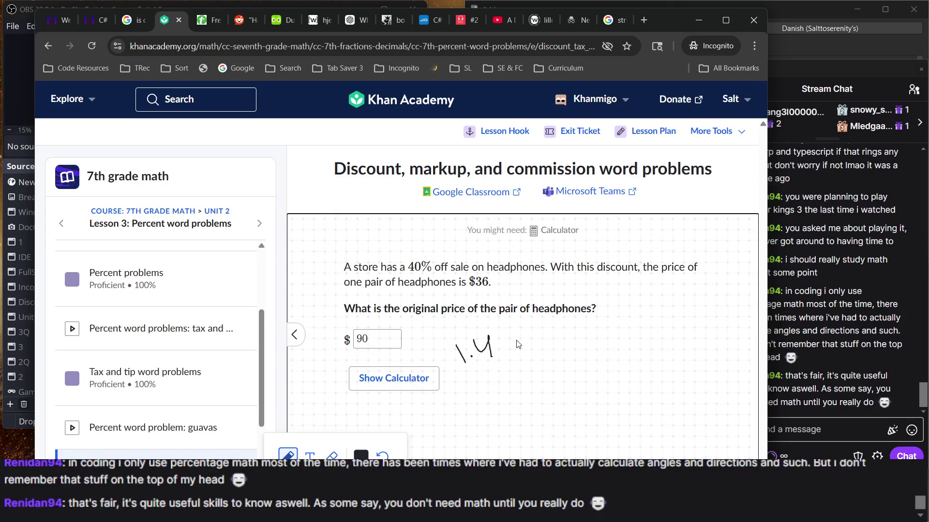
pyautogui.moveTo(517, 342)
pyautogui.mouseDown()
pyautogui.moveTo(497, 366)
pyautogui.moveTo(511, 356)
pyautogui.moveTo(516, 364)
pyautogui.mouseUp()
# Step: Glance at the stream chat, then complete the scratchpad equation with = 36
pyautogui.click(824, 348)
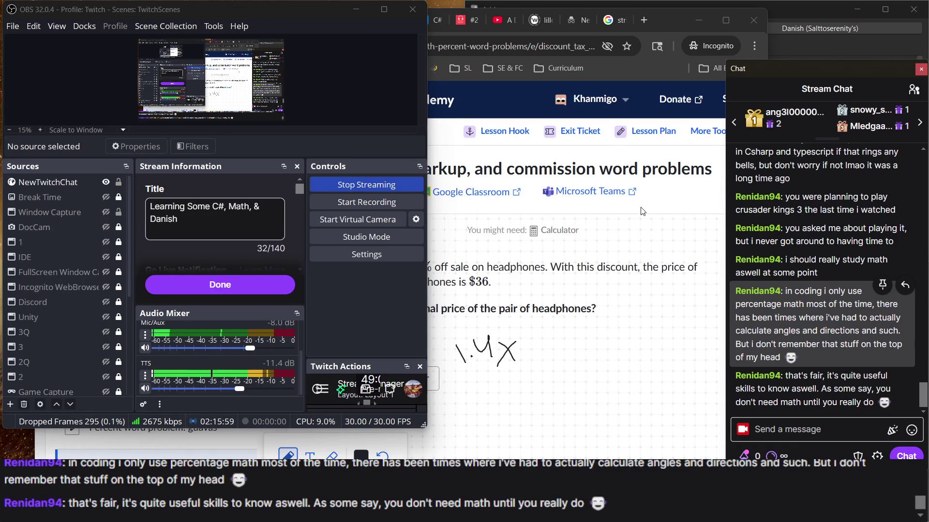
pyautogui.click(677, 214)
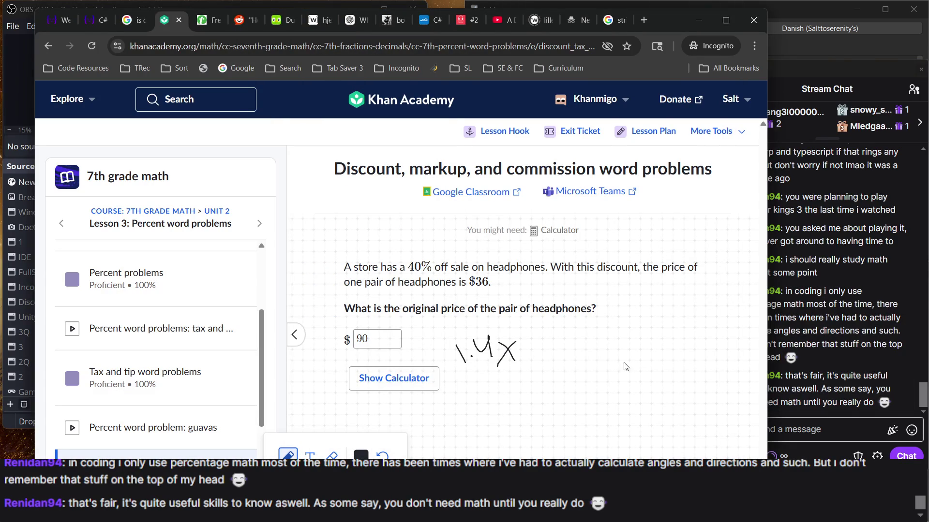
pyautogui.moveTo(528, 349)
pyautogui.mouseDown()
pyautogui.moveTo(554, 355)
pyautogui.moveTo(534, 361)
pyautogui.moveTo(551, 355)
pyautogui.moveTo(536, 352)
pyautogui.mouseUp()
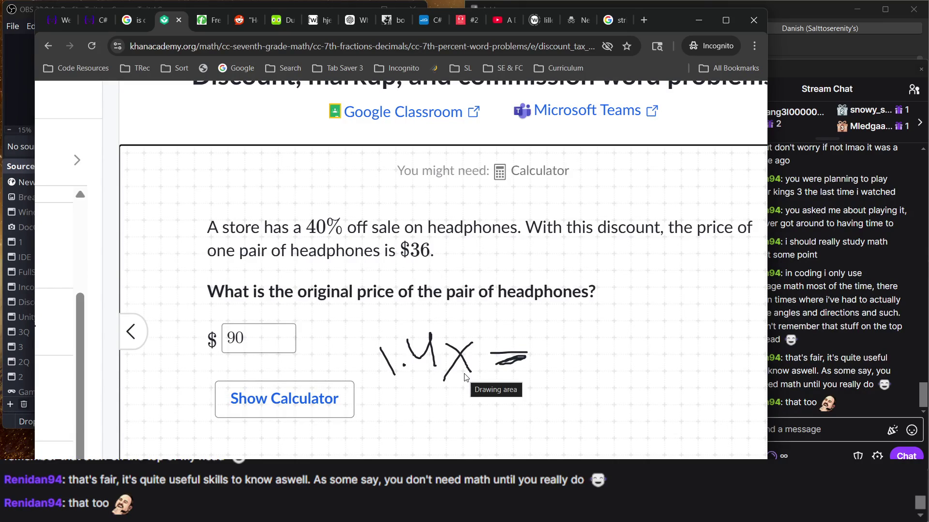
pyautogui.moveTo(550, 340)
pyautogui.mouseDown()
pyautogui.moveTo(565, 359)
pyautogui.moveTo(550, 381)
pyautogui.mouseUp()
pyautogui.moveTo(587, 325)
pyautogui.mouseDown()
pyautogui.moveTo(594, 371)
pyautogui.moveTo(593, 360)
pyautogui.mouseUp()
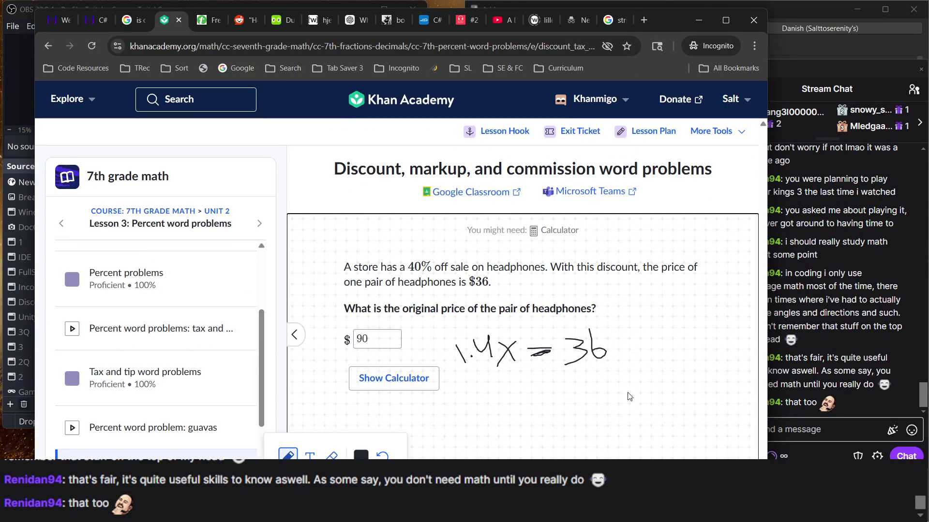
pyautogui.hotkey('ctrl', '+')
pyautogui.hotkey('ctrl', '+')
pyautogui.hotkey('ctrl', '+')
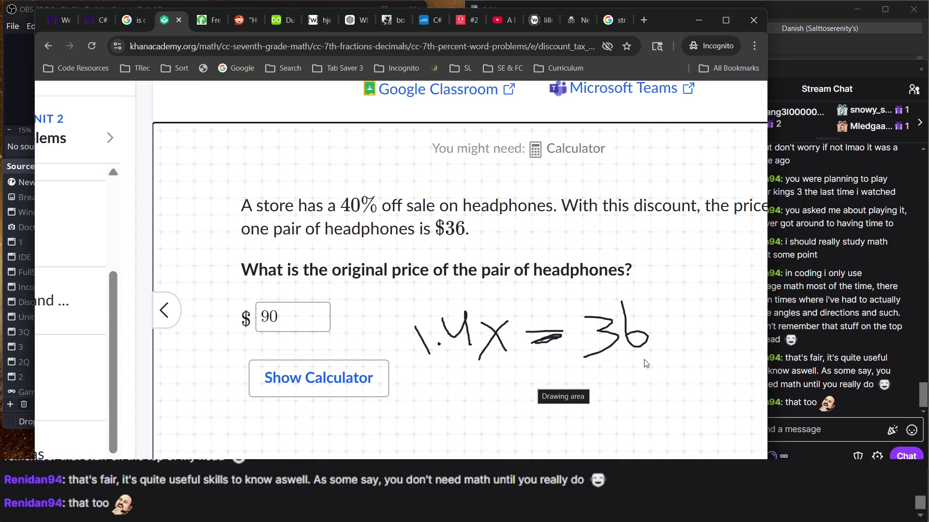
pyautogui.hotkey('ctrl', '-')
pyautogui.hotkey('ctrl', '-')
pyautogui.hotkey('ctrl', '-')
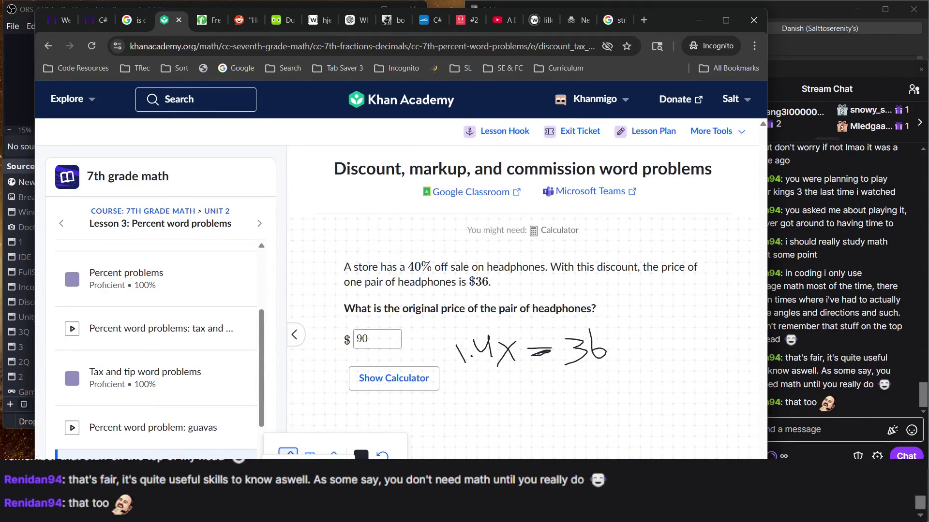
# Step: Replace 90 with 25.714 and submit it, which is marked not quite right
pyautogui.doubleClick(380, 339)
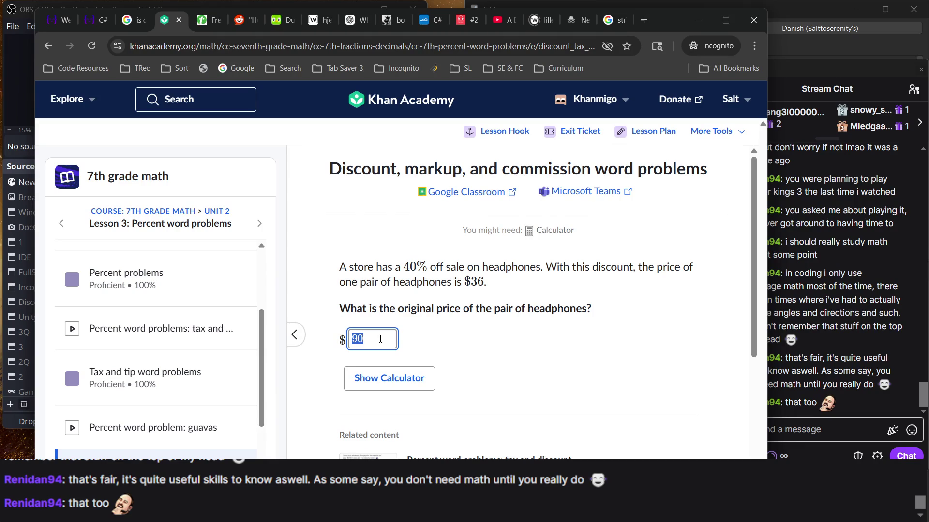
pyautogui.write('25')
pyautogui.write('.714')
pyautogui.press('Return')
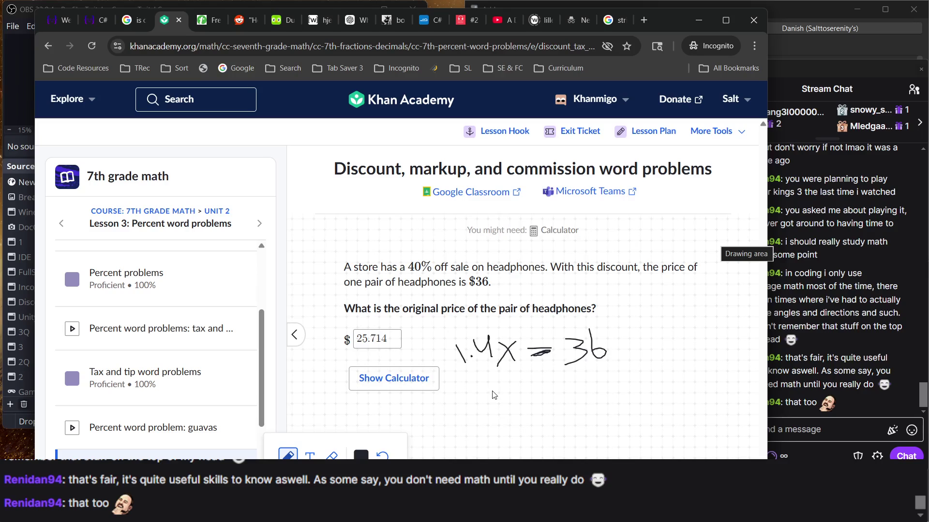
# Step: Sketch 0.6x on the scratchpad, then submit 60 and continue to the next question
pyautogui.moveTo(500, 403); pyautogui.dragTo(562, 415)
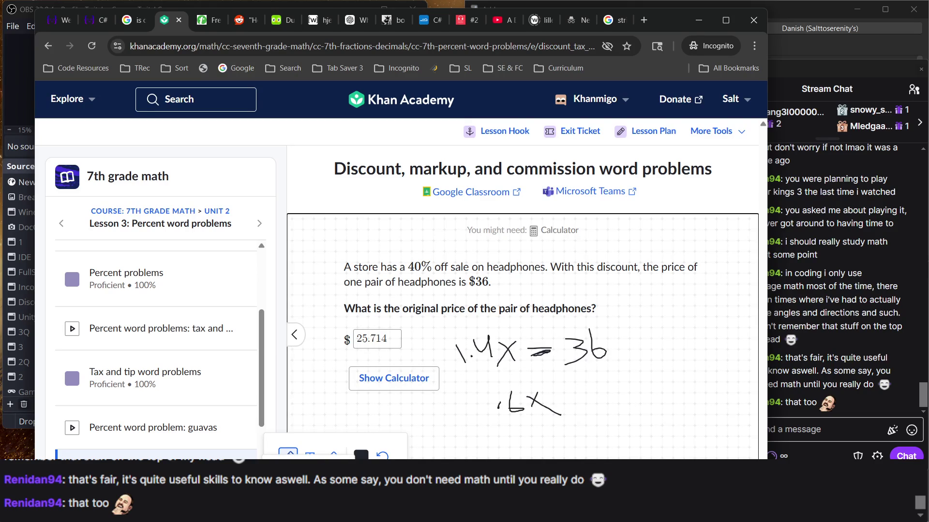
pyautogui.doubleClick(386, 332)
pyautogui.write('60')
pyautogui.press('Return')
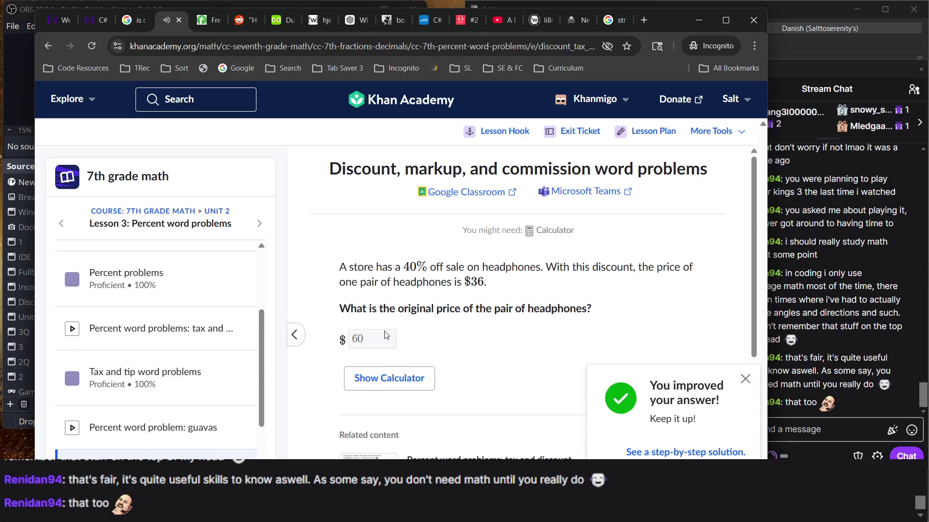
pyautogui.press('Return')
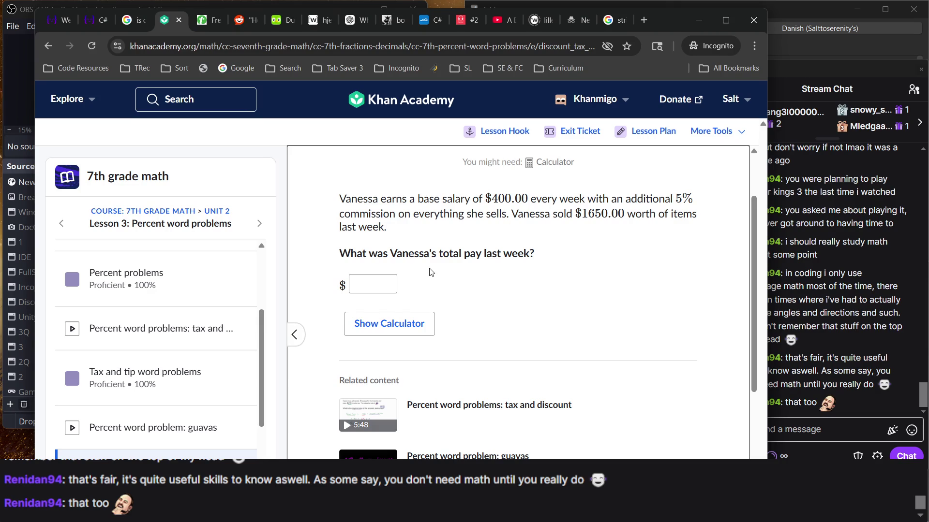
# Step: Scroll to Vanessa's weekly-pay commission question and write 1650 = on the scratchpad
pyautogui.scroll(1, 430, 268)
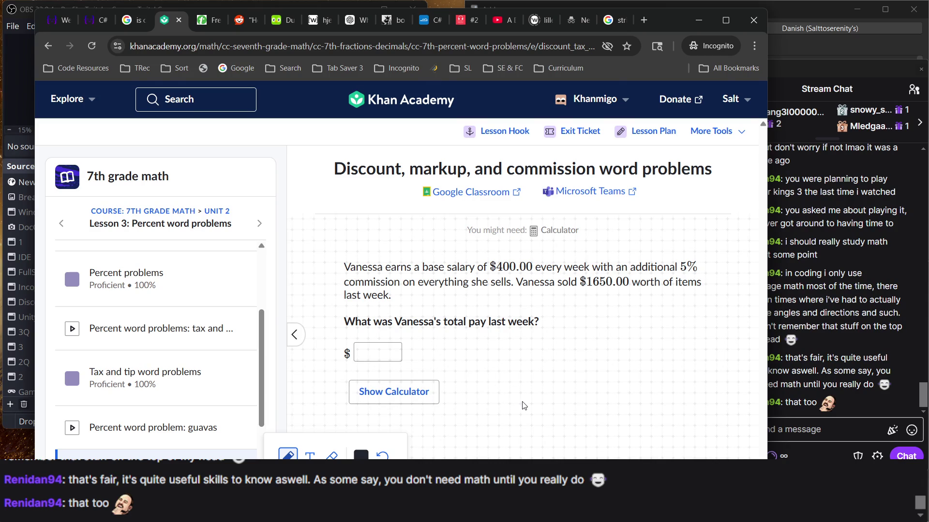
pyautogui.keyDown('ctrl'); pyautogui.scroll(2, 523, 406); pyautogui.keyUp('ctrl')
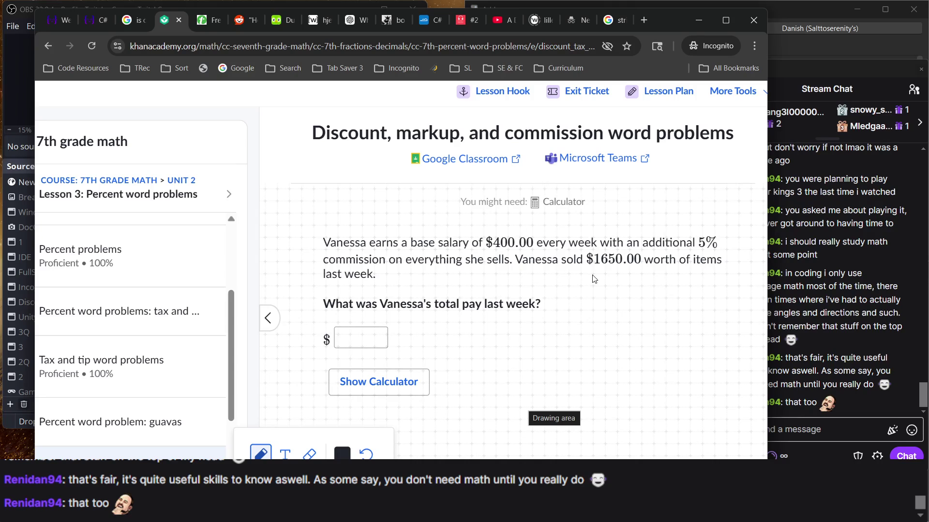
pyautogui.moveTo(443, 333)
pyautogui.mouseDown()
pyautogui.moveTo(443, 353)
pyautogui.moveTo(471, 334)
pyautogui.moveTo(497, 346)
pyautogui.moveTo(503, 318)
pyautogui.moveTo(496, 339)
pyautogui.moveTo(542, 328)
pyautogui.moveTo(546, 341)
pyautogui.mouseUp()
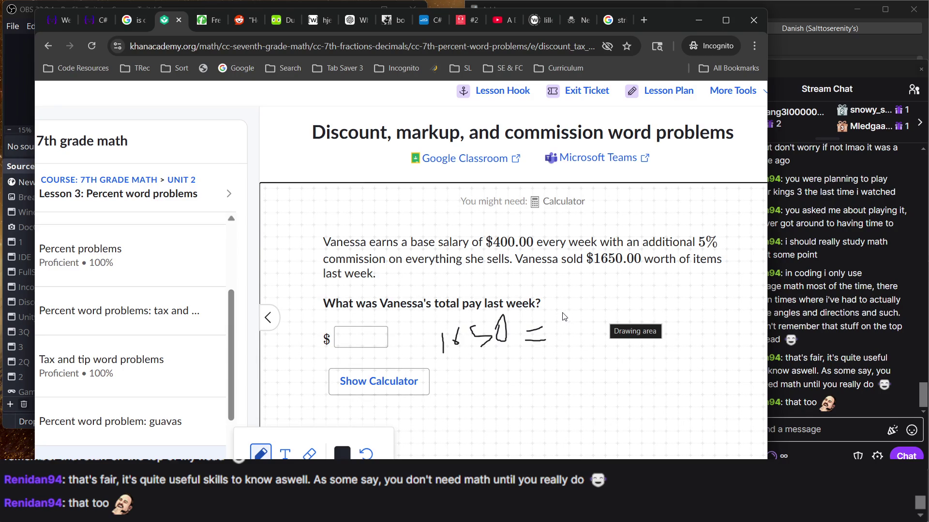
# Step: Extend the working to 1650 = 1.05x and circle the $1650.00 amount in the problem
pyautogui.moveTo(561, 318)
pyautogui.mouseDown()
pyautogui.moveTo(562, 338)
pyautogui.moveTo(582, 331)
pyautogui.moveTo(582, 339)
pyautogui.moveTo(593, 324)
pyautogui.moveTo(583, 321)
pyautogui.moveTo(600, 321)
pyautogui.moveTo(612, 335)
pyautogui.moveTo(604, 337)
pyautogui.moveTo(644, 335)
pyautogui.mouseUp()
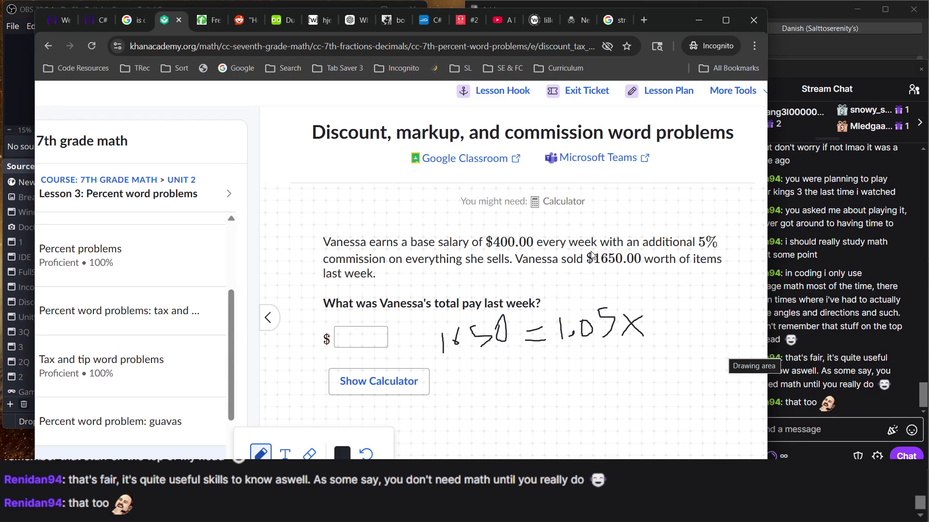
pyautogui.click(588, 265)
pyautogui.moveTo(588, 265)
pyautogui.mouseDown()
pyautogui.moveTo(631, 277)
pyautogui.moveTo(648, 265)
pyautogui.moveTo(613, 251)
pyautogui.moveTo(584, 263)
pyautogui.mouseUp()
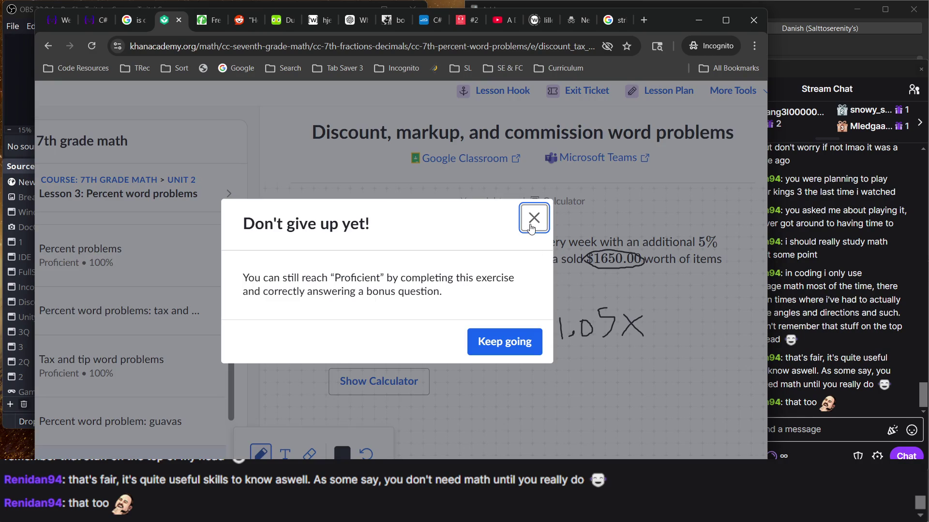
pyautogui.click(534, 217)
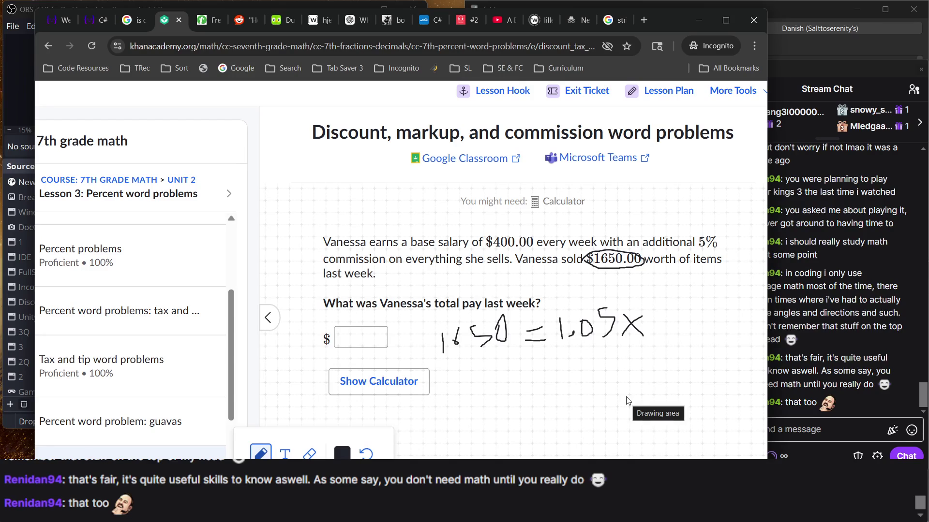
# Step: Strike through the 1.05x equation and close the scratchpad
pyautogui.click(604, 267)
pyautogui.moveTo(604, 267); pyautogui.dragTo(646, 303)
pyautogui.moveTo(452, 344); pyautogui.dragTo(674, 358)
pyautogui.moveTo(642, 325); pyautogui.dragTo(474, 341)
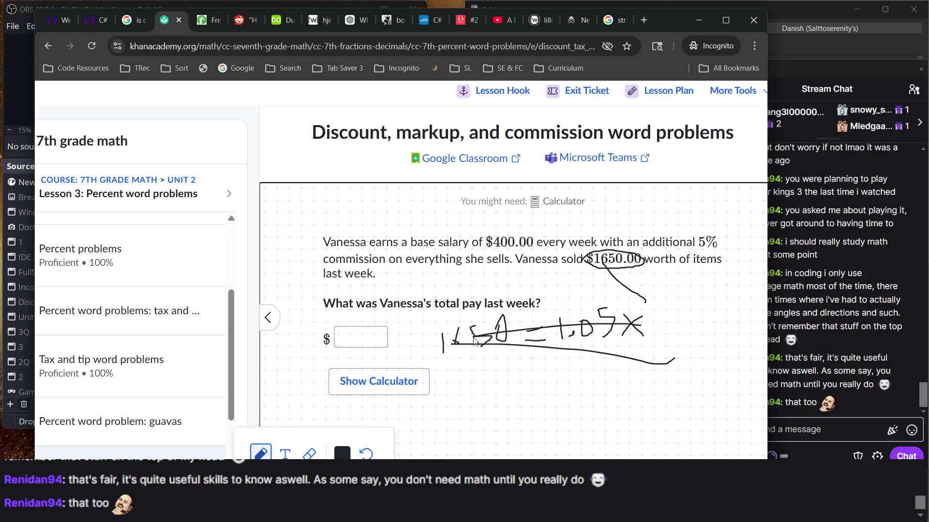
pyautogui.click(347, 471)
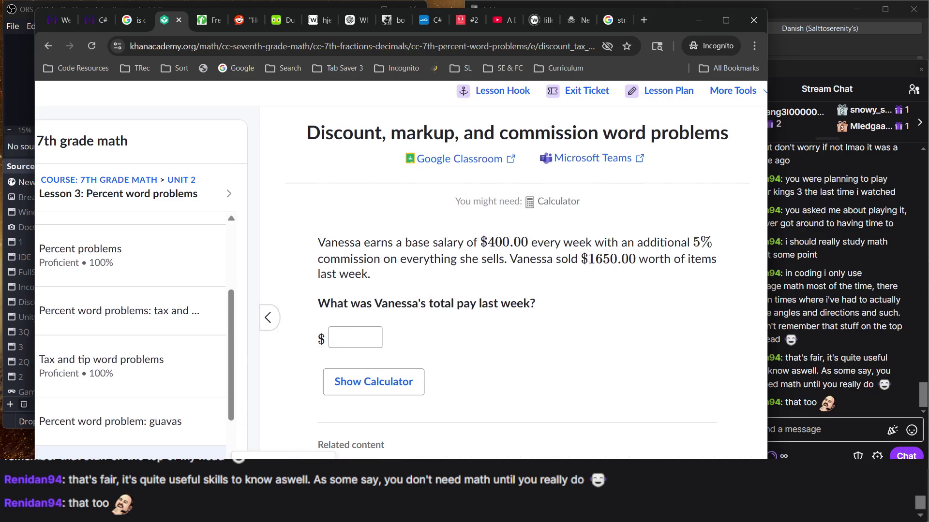
# Step: Answer 482.5 for Vanessa's weekly pay and keep going
pyautogui.click(368, 328)
pyautogui.write('482.5')
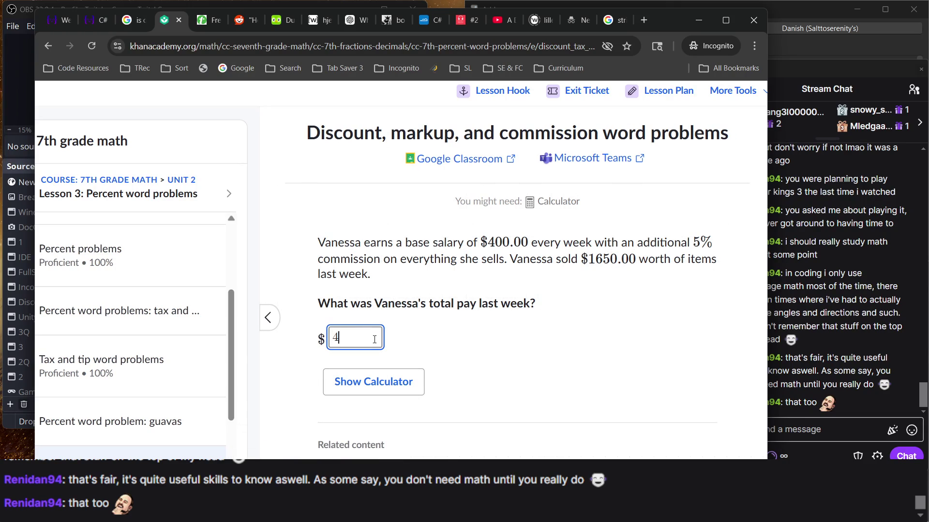
pyautogui.press('Return')
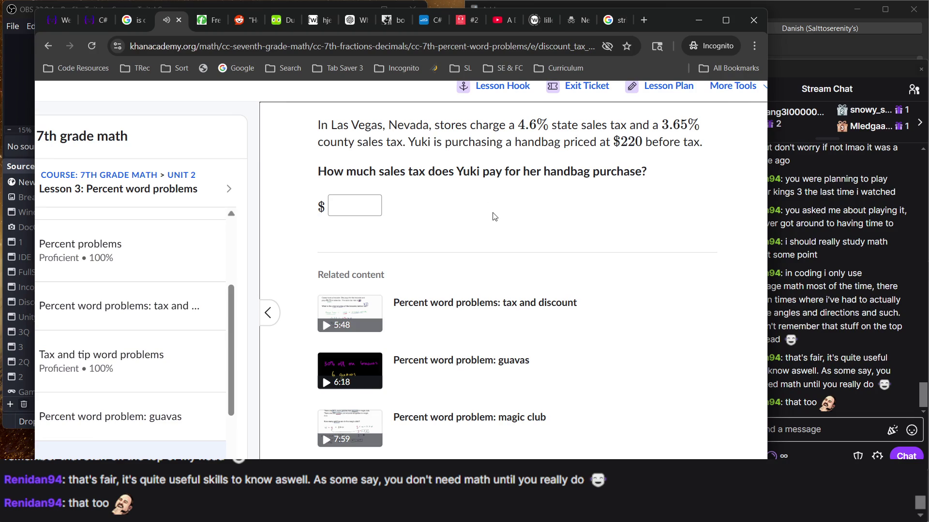
pyautogui.scroll(1, 495, 216)
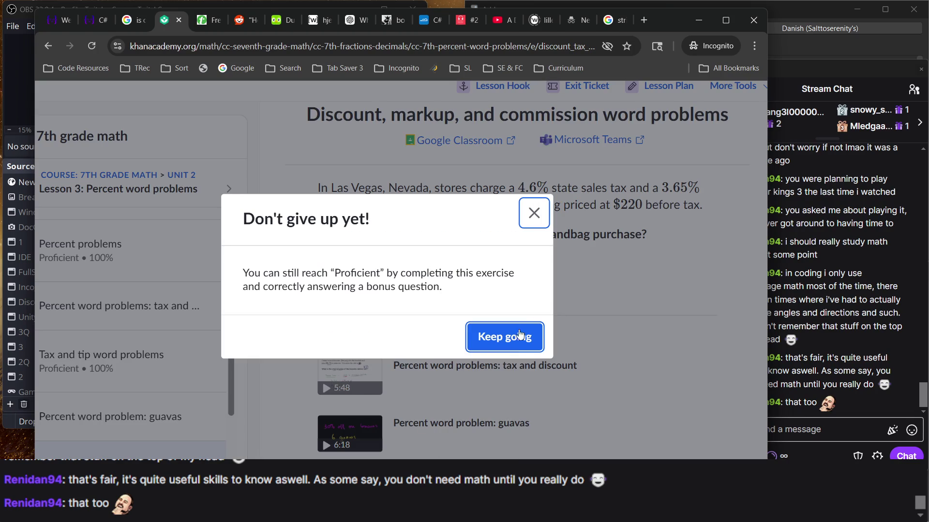
pyautogui.click(499, 336)
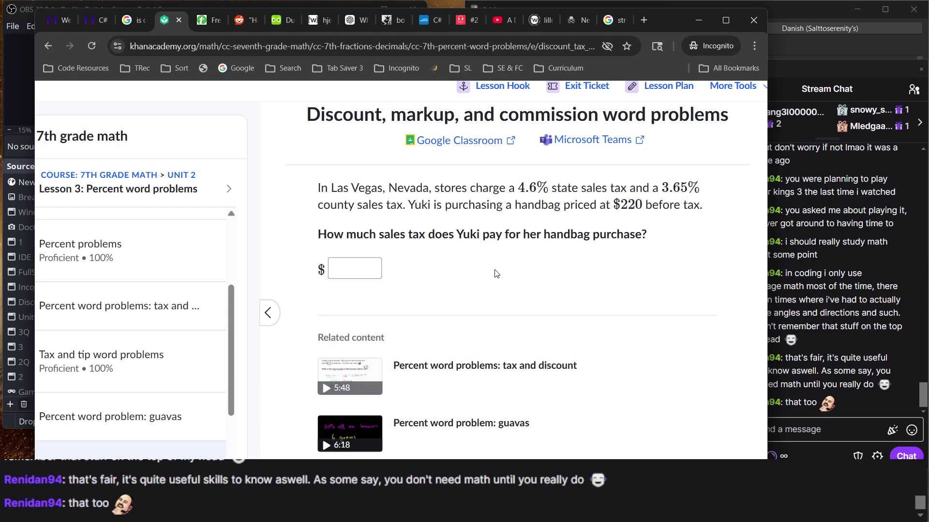
# Step: Enter 18.15 for Yuki's handbag sales tax, replacing an initial 10.12, and submit
pyautogui.click(344, 266)
pyautogui.write('10.12')
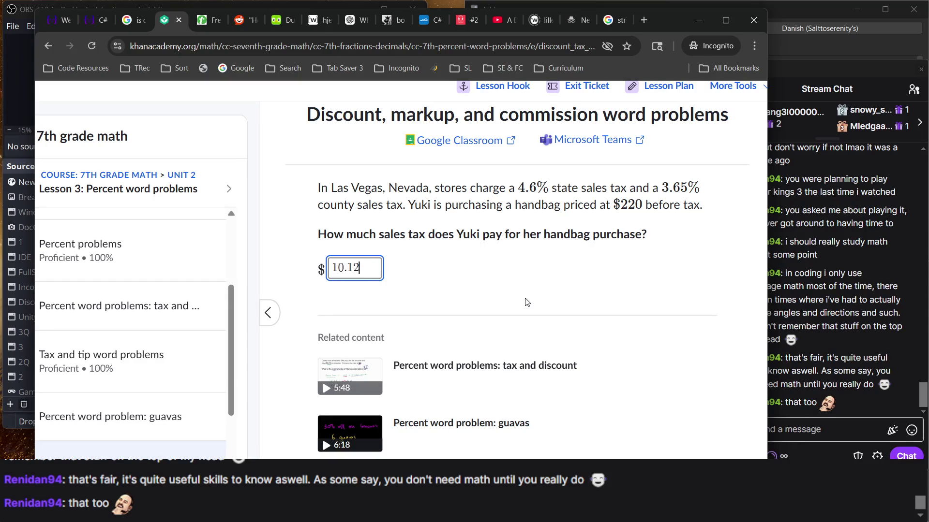
pyautogui.doubleClick(373, 271)
pyautogui.write('18.15')
pyautogui.press('Return')
pyautogui.press('Return')
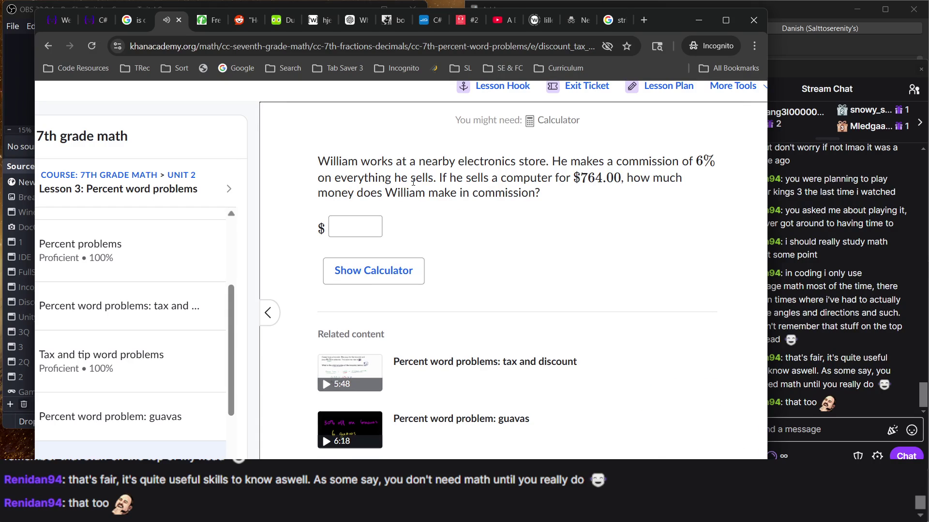
# Step: Submit 45.84 as William's 6% commission on the $764.00 computer
pyautogui.scroll(1, 413, 181)
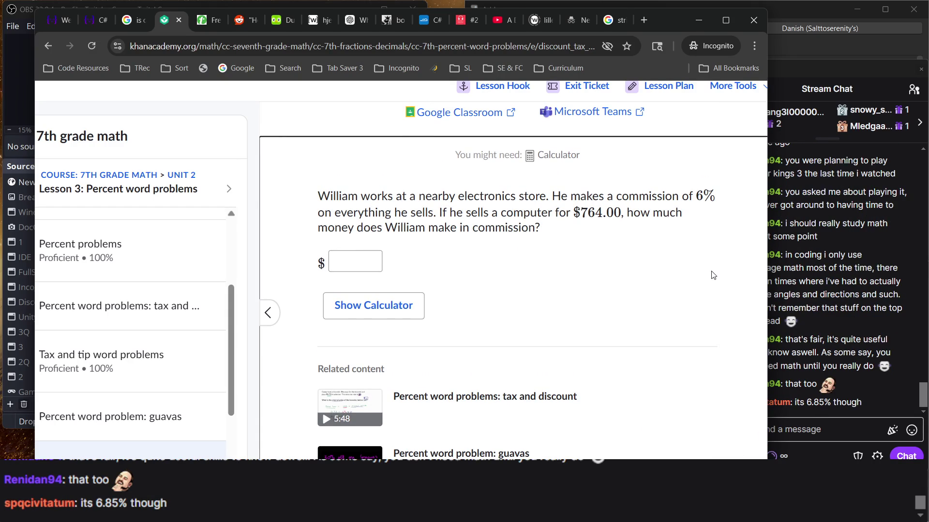
pyautogui.click(821, 303)
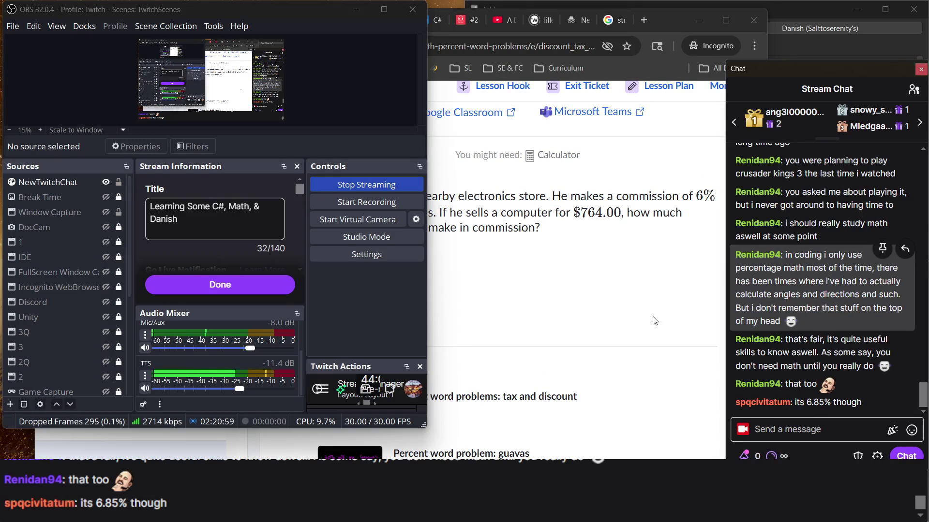
pyautogui.click(604, 316)
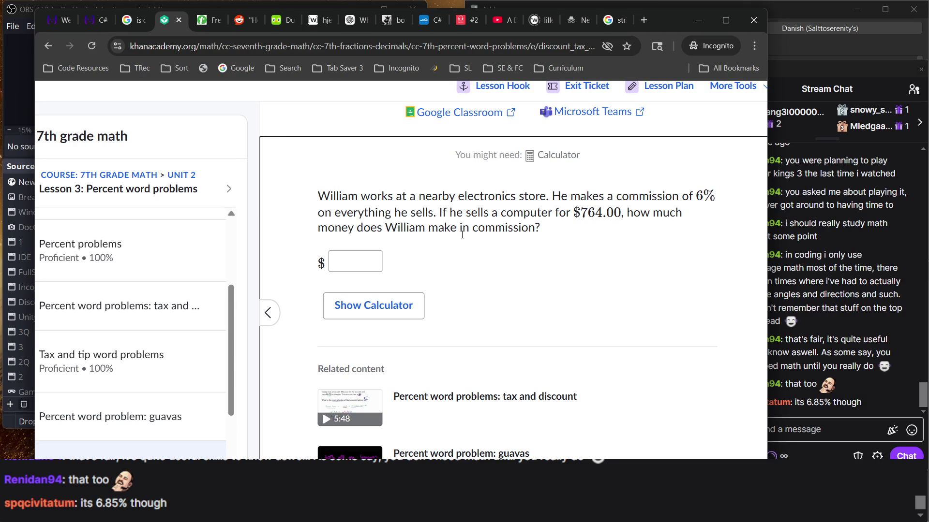
pyautogui.click(357, 263)
pyautogui.write('45.84')
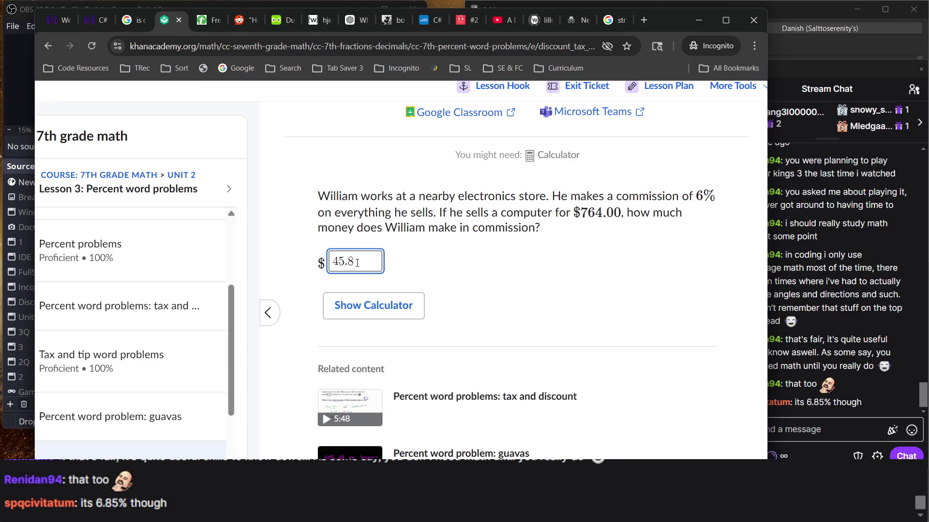
pyautogui.press('Return')
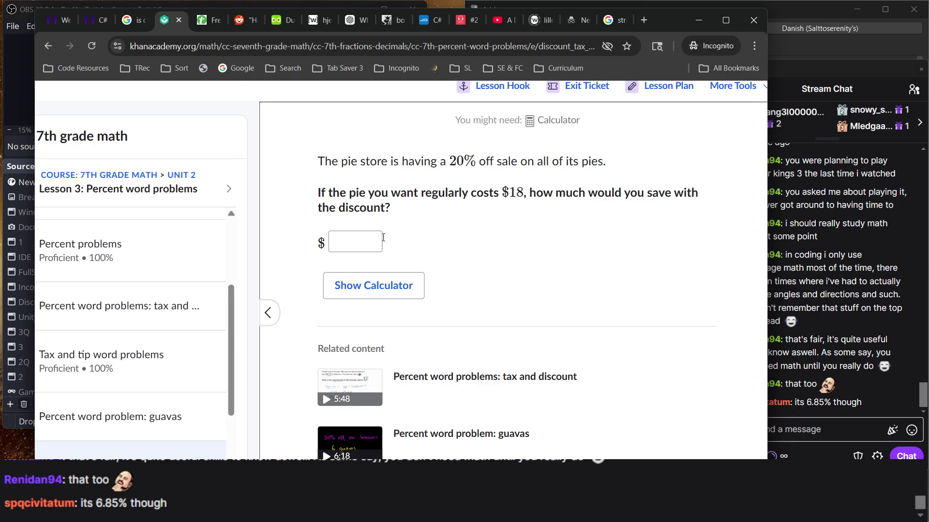
# Step: Submit 3.6 as the savings on the $18 pie at 20% off, finishing 4/4
pyautogui.click(345, 246)
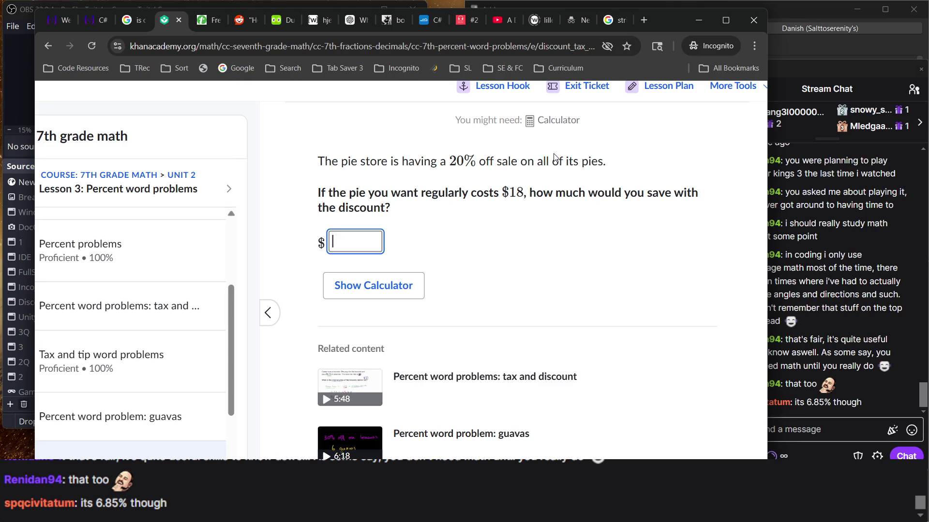
pyautogui.write('3.6')
pyautogui.press('Return')
pyautogui.press('Return')
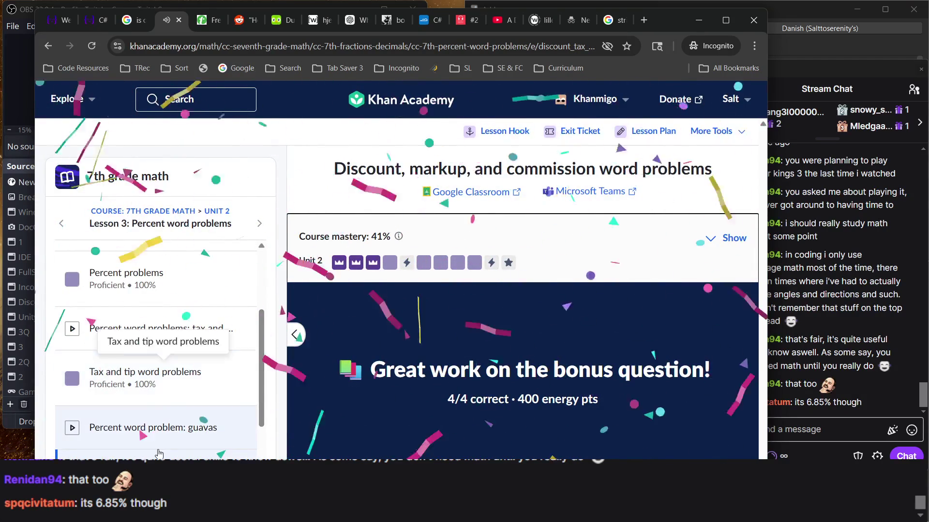
pyautogui.scroll(1, 160, 453)
pyautogui.scroll(3, 159, 453)
# Step: Go back to the 7th grade math course overview and scroll through it
pyautogui.click(180, 211)
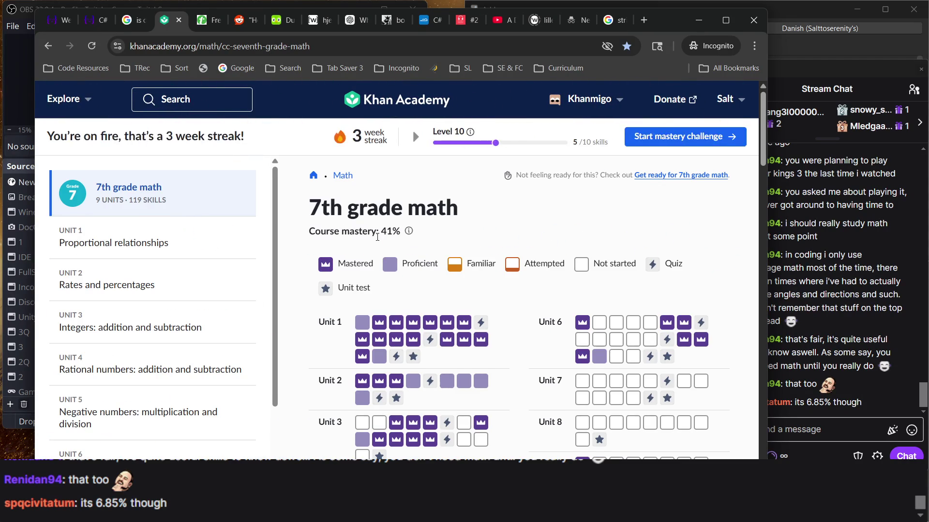
pyautogui.scroll(-1, 378, 237)
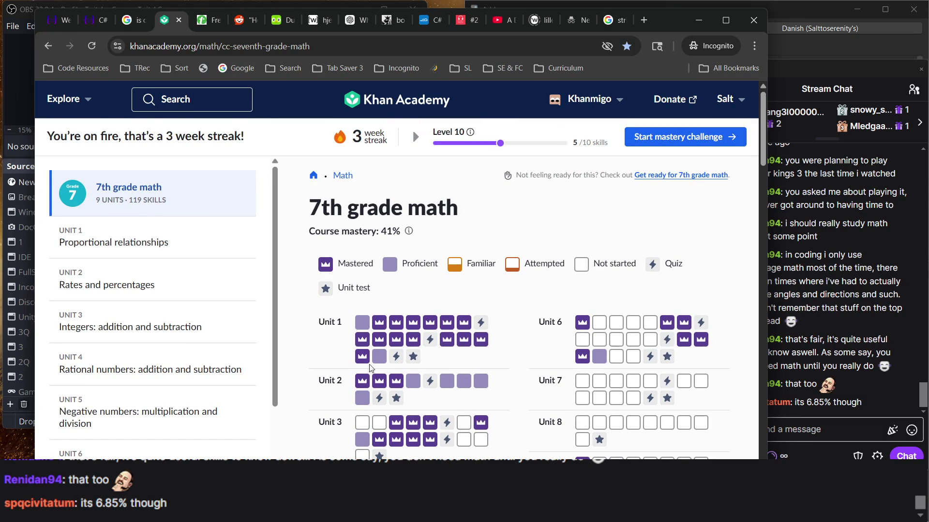
pyautogui.scroll(-2, 541, 355)
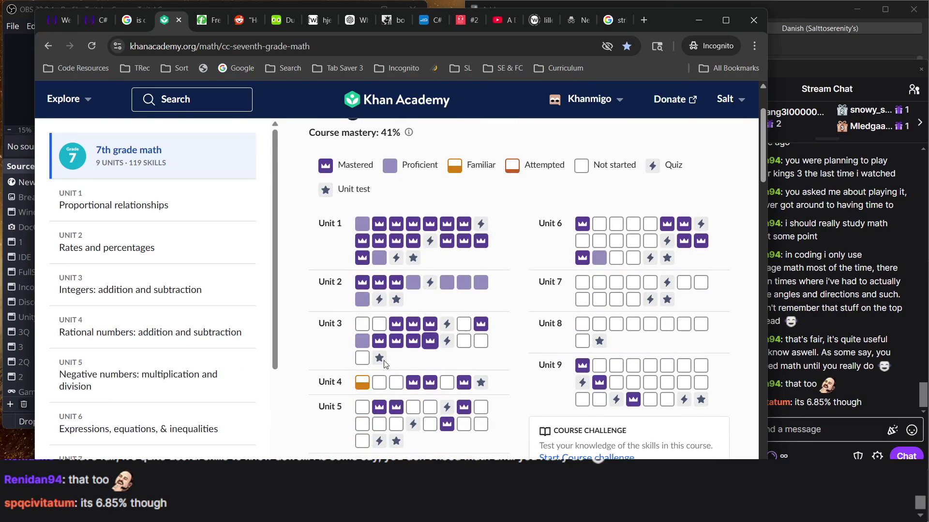
pyautogui.scroll(2, 412, 349)
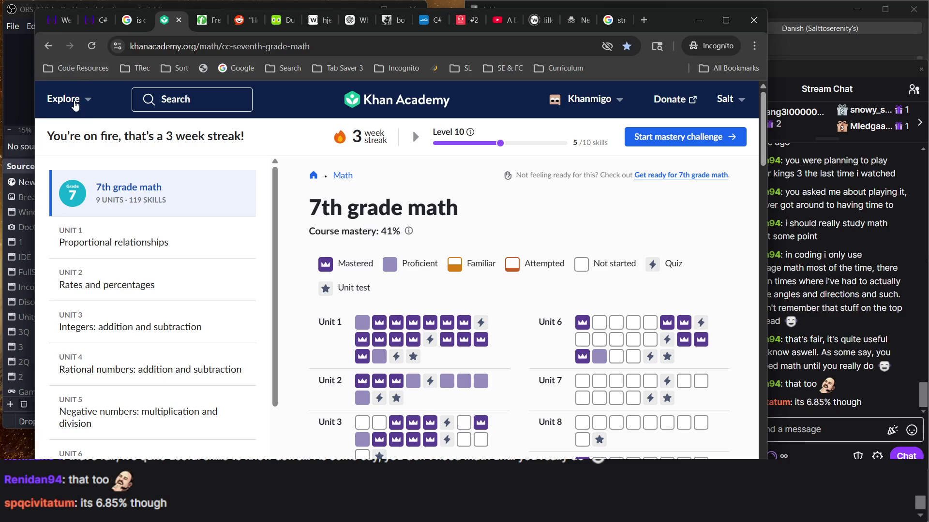
# Step: Open 3rd grade math from the Eureka Math Squared-aligned catalogue and review its units
pyautogui.click(73, 102)
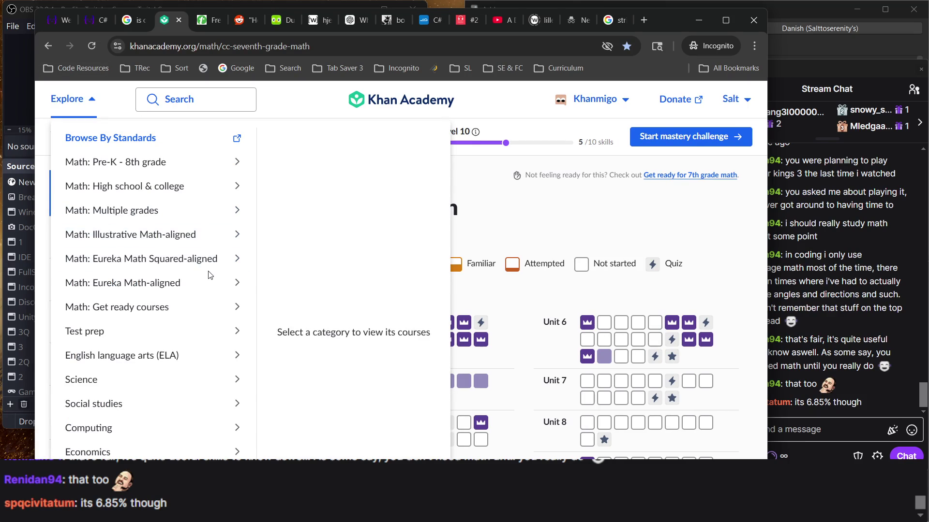
pyautogui.click(214, 267)
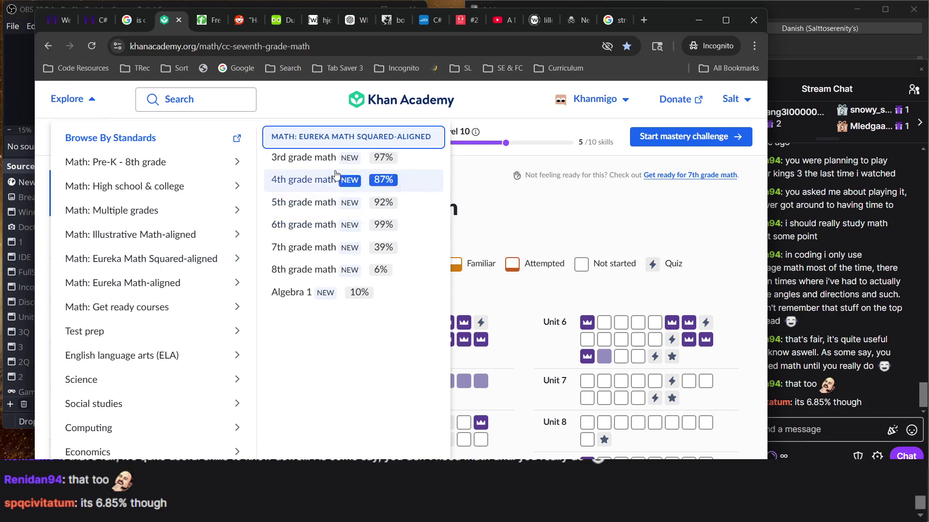
pyautogui.click(331, 160)
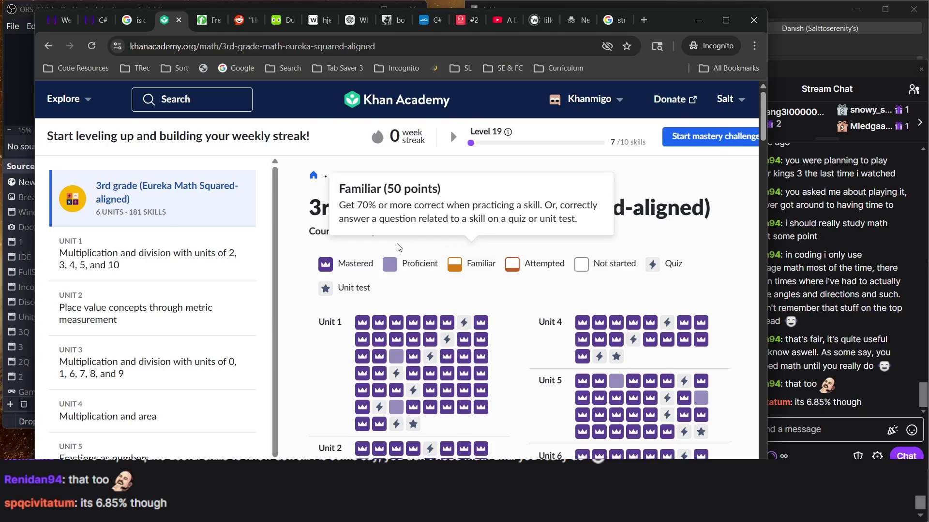
pyautogui.scroll(-3, 459, 271)
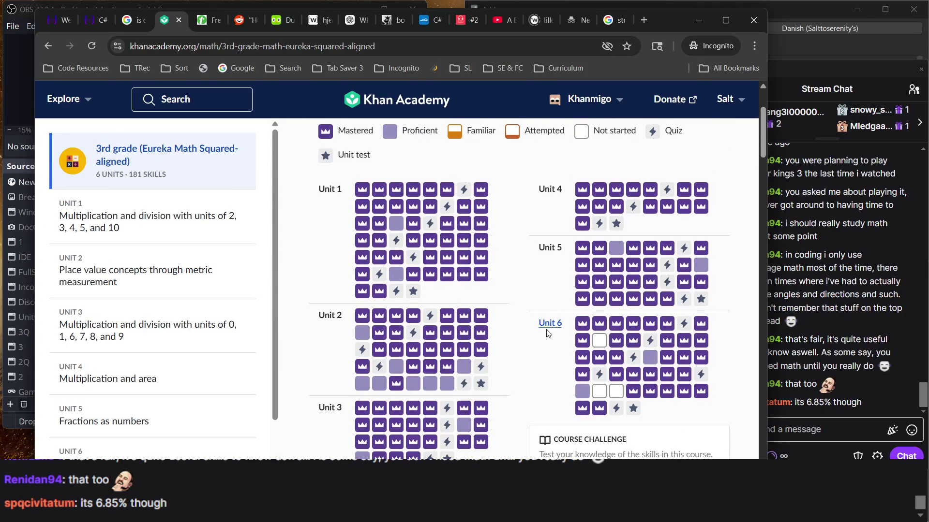
pyautogui.scroll(-4, 624, 374)
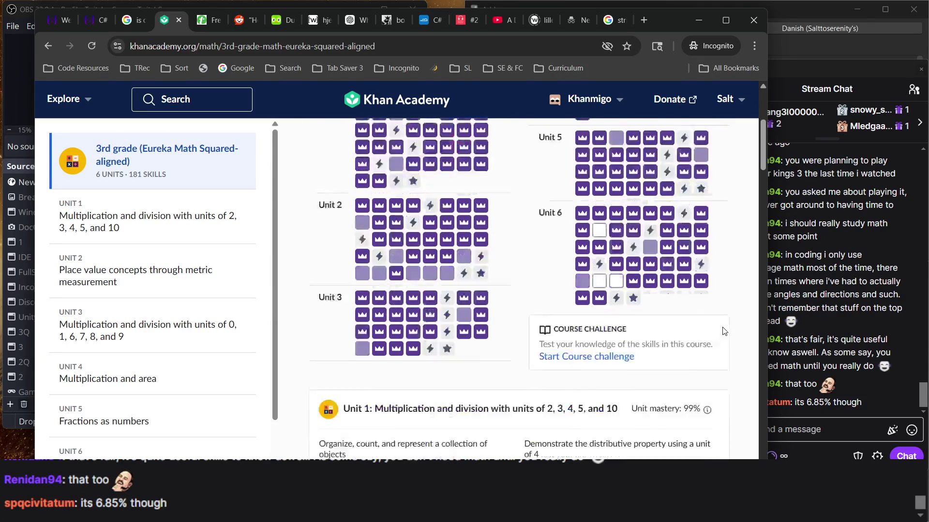
pyautogui.scroll(5, 560, 336)
pyautogui.scroll(2, 560, 336)
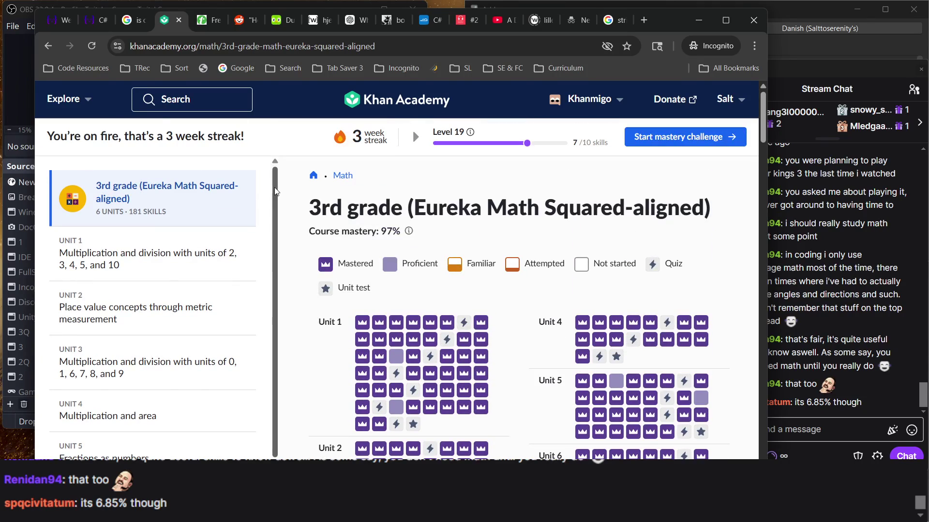
pyautogui.click(78, 106)
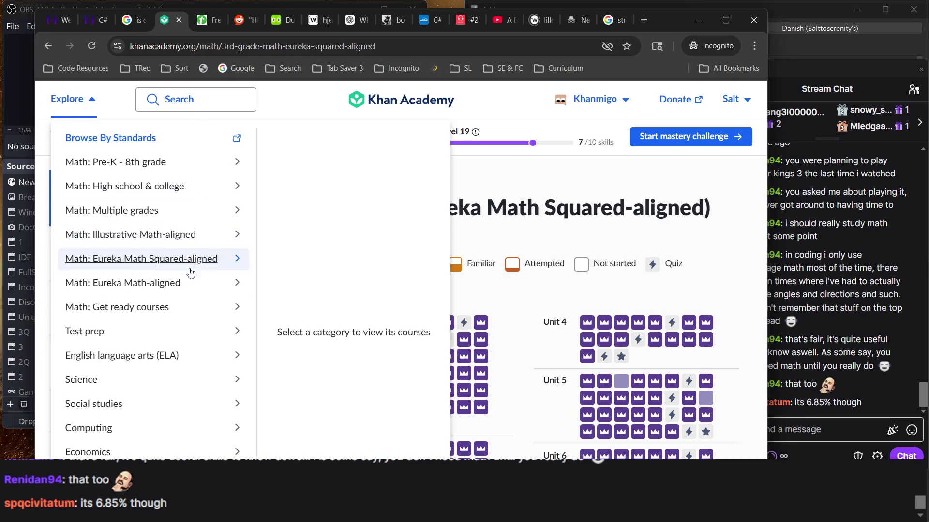
# Step: Browse the Eureka Math-aligned and Get ready course lists, then close the catalogue
pyautogui.click(192, 285)
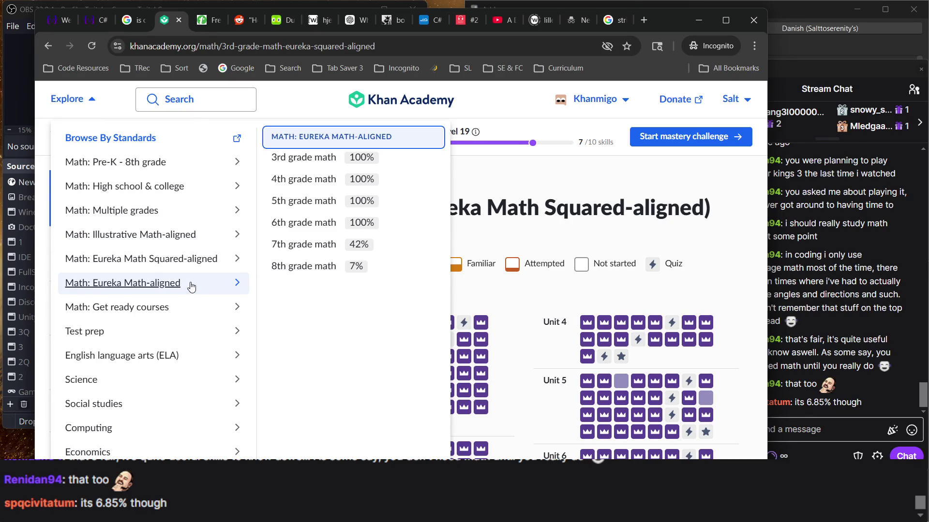
pyautogui.click(207, 307)
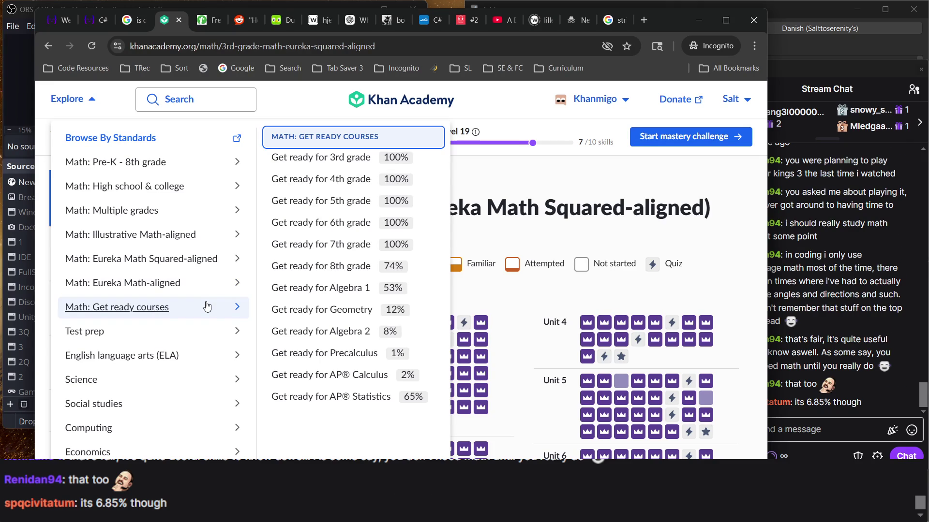
pyautogui.click(525, 243)
pyautogui.scroll(-4, 525, 243)
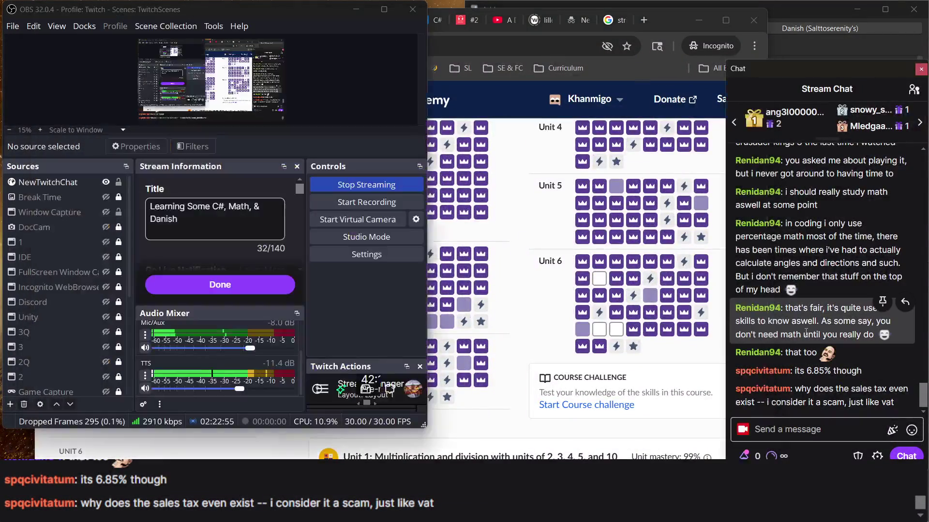
# Step: Open Unit 6's Count money with US coins and dollars exercise from the course page
pyautogui.click(805, 332)
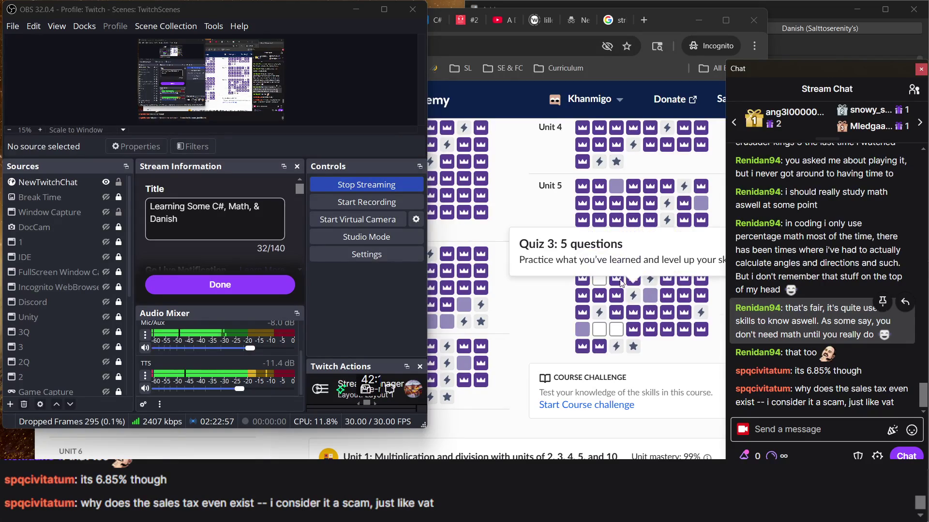
pyautogui.click(600, 286)
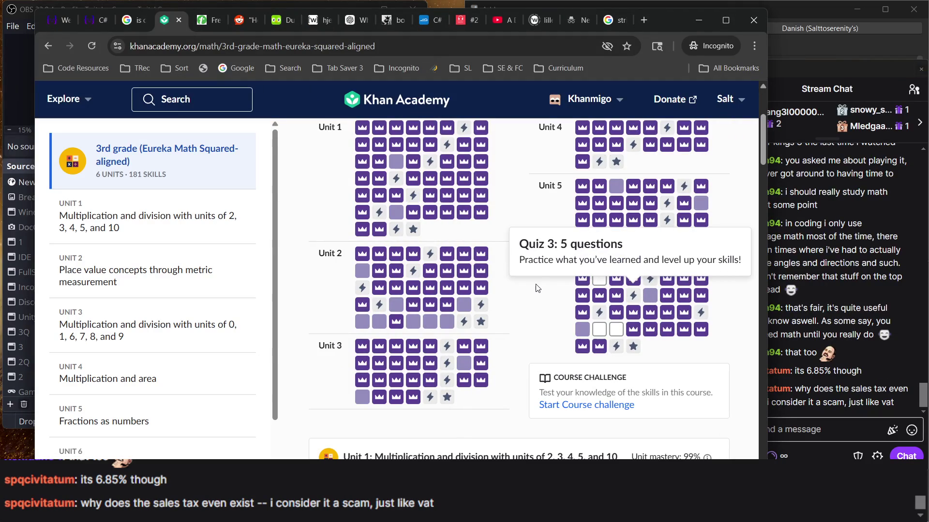
pyautogui.click(602, 284)
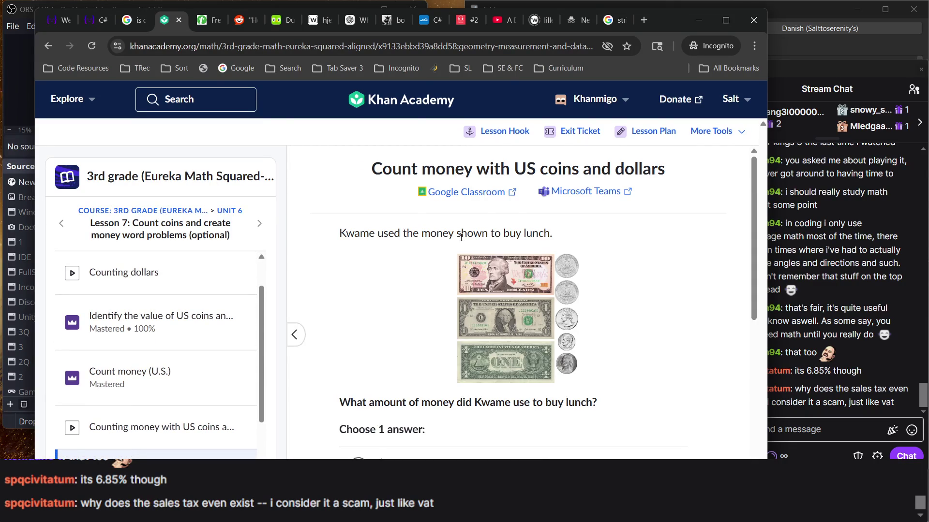
# Step: Enlarge the bills-and-coins picture, pick $12.90 for Kwame's lunch money, and check it
pyautogui.scroll(-1, 461, 220)
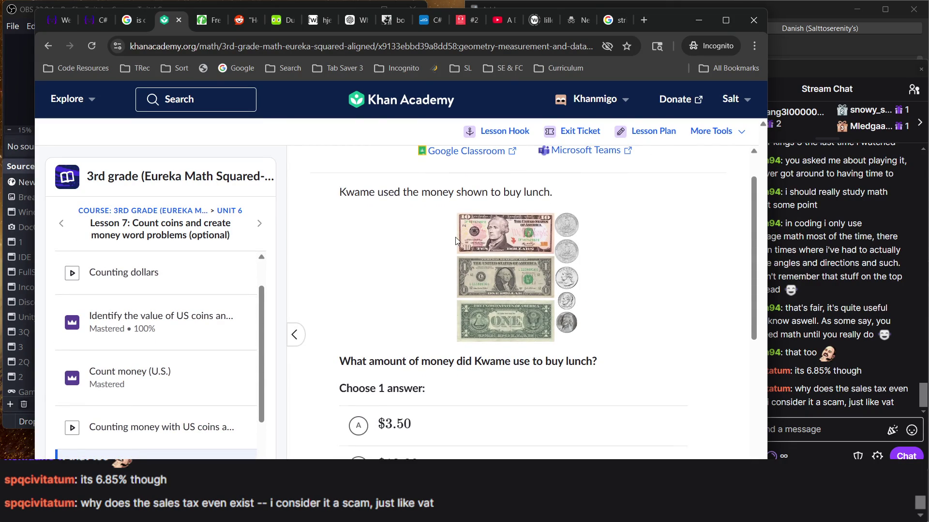
pyautogui.scroll(-2, 454, 237)
pyautogui.scroll(1, 455, 237)
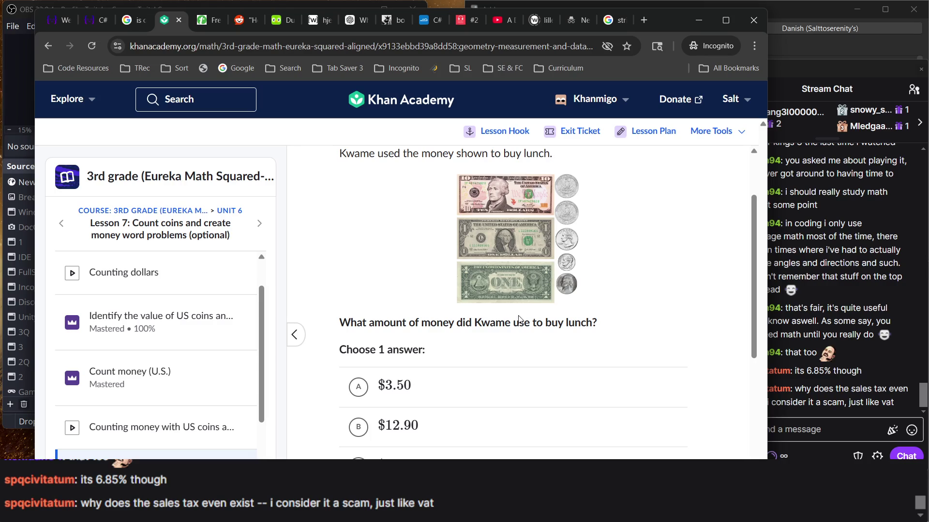
pyautogui.click(585, 242)
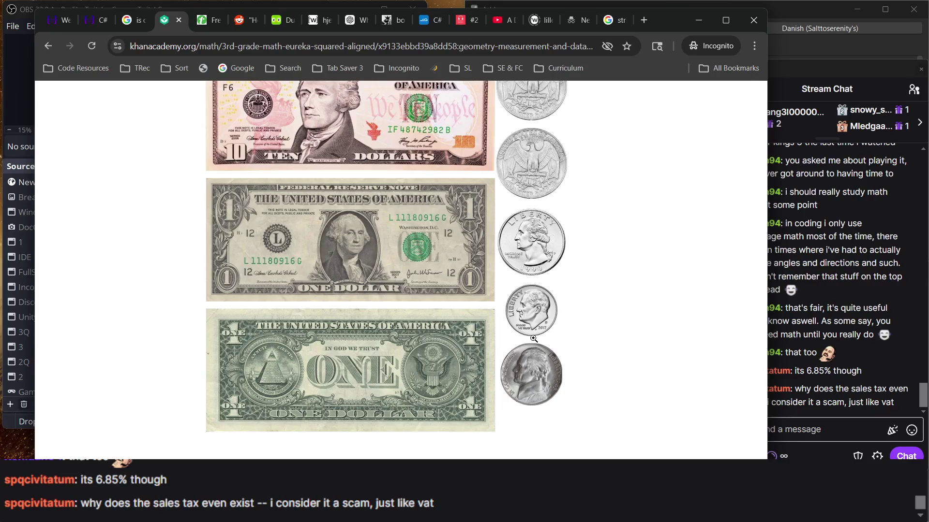
pyautogui.click(535, 381)
pyautogui.scroll(-3, 535, 382)
pyautogui.click(442, 362)
pyautogui.scroll(-1, 506, 427)
pyautogui.scroll(-3, 506, 427)
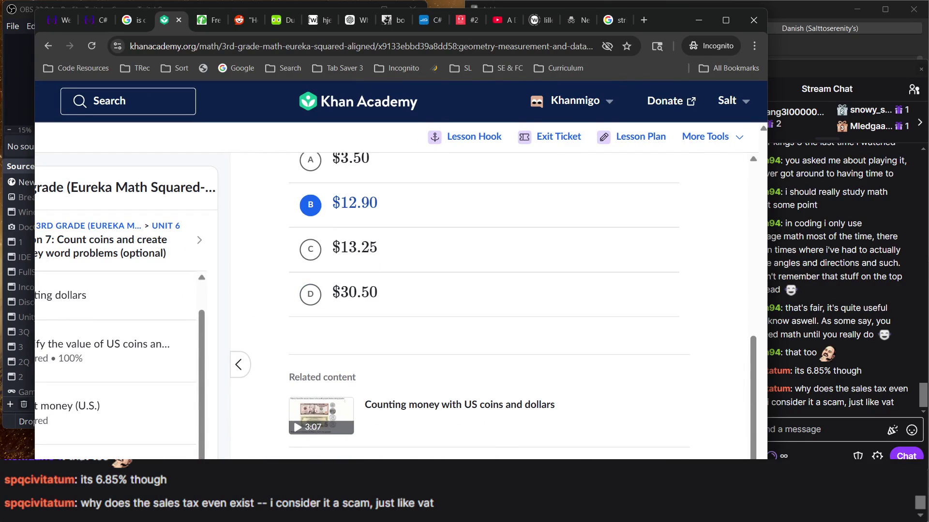
pyautogui.rightClick(546, 258)
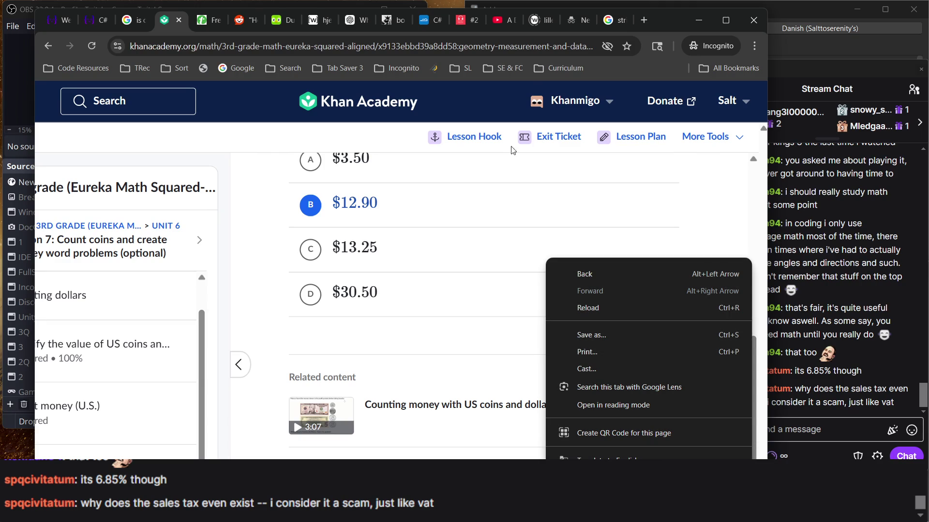
pyautogui.click(445, 364)
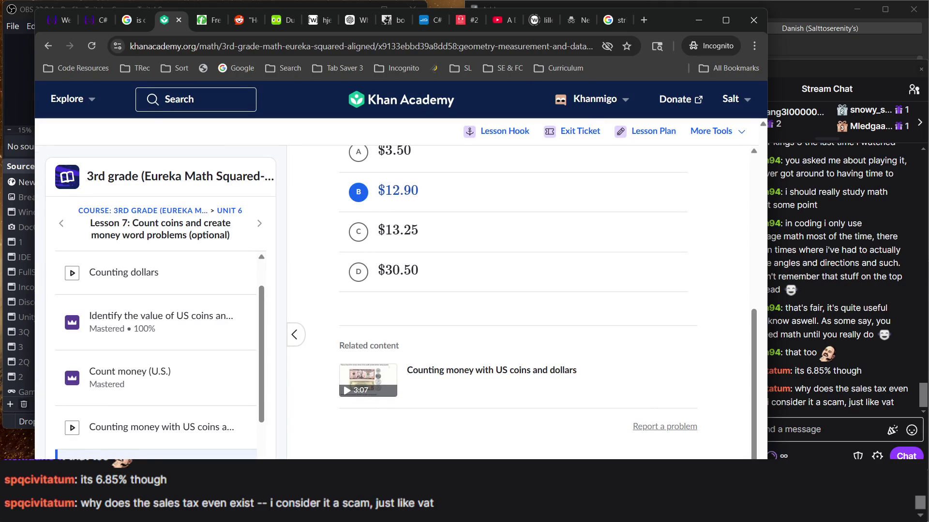
pyautogui.press('Return')
pyautogui.press('Return')
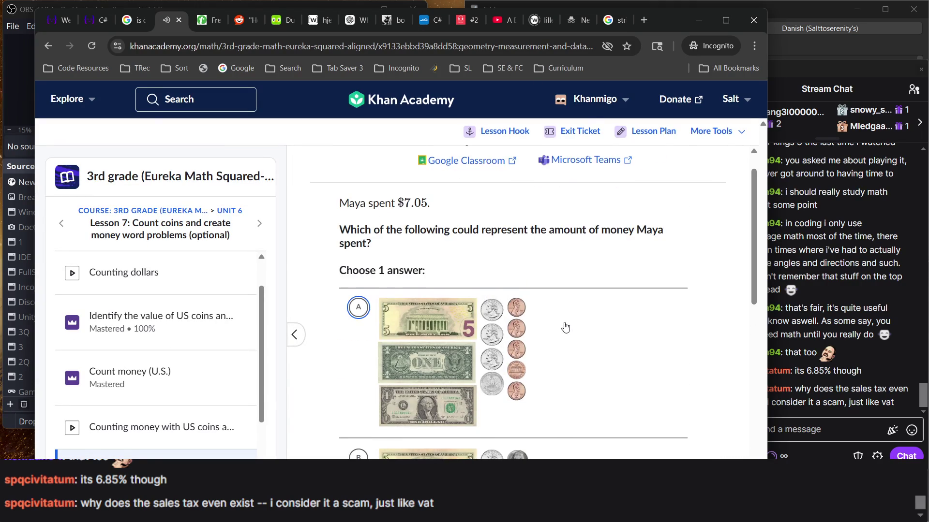
# Step: After first trying choice B, answer the $7.05 money question with choice C and check it
pyautogui.scroll(-3, 565, 328)
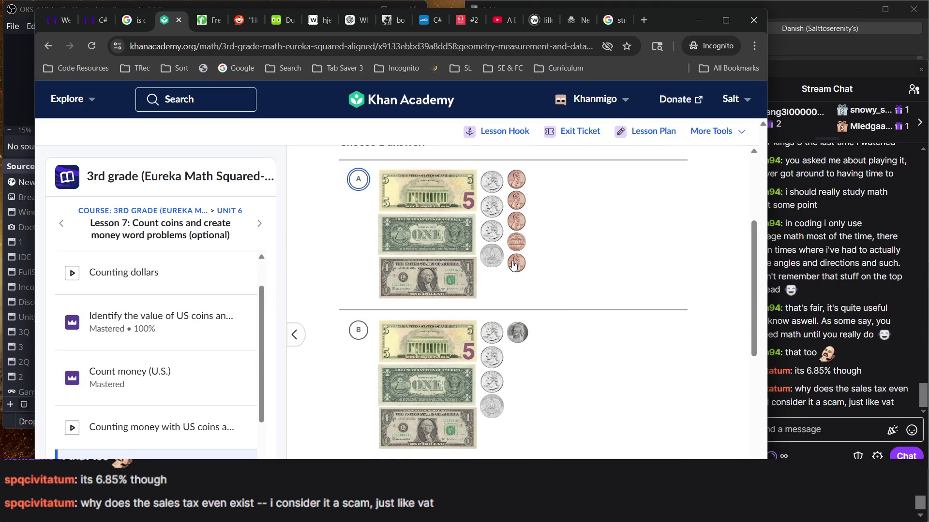
pyautogui.scroll(-3, 526, 209)
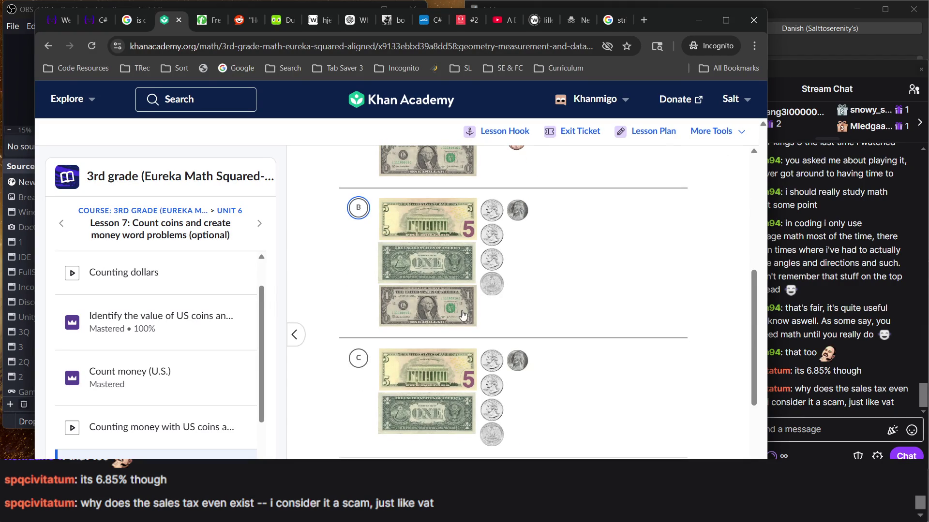
pyautogui.click(461, 267)
pyautogui.scroll(6, 545, 206)
pyautogui.scroll(-5, 546, 206)
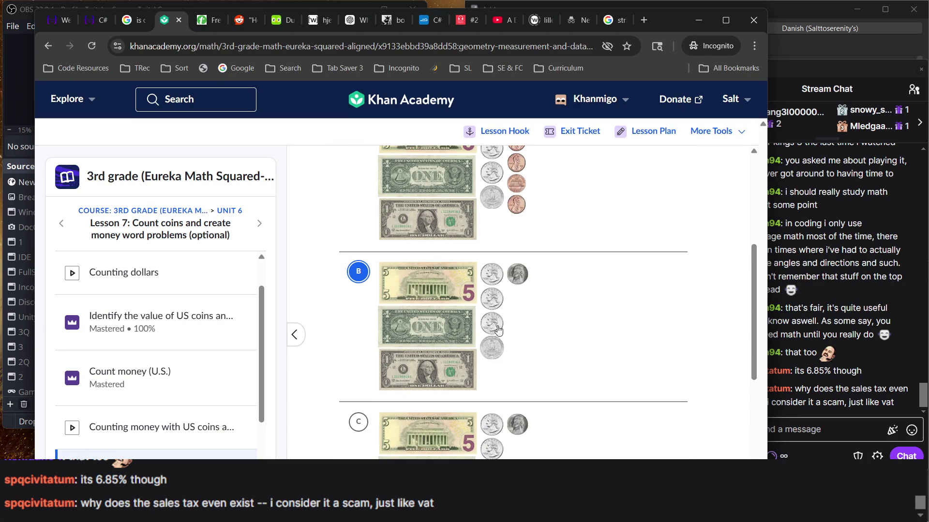
pyautogui.scroll(2, 527, 312)
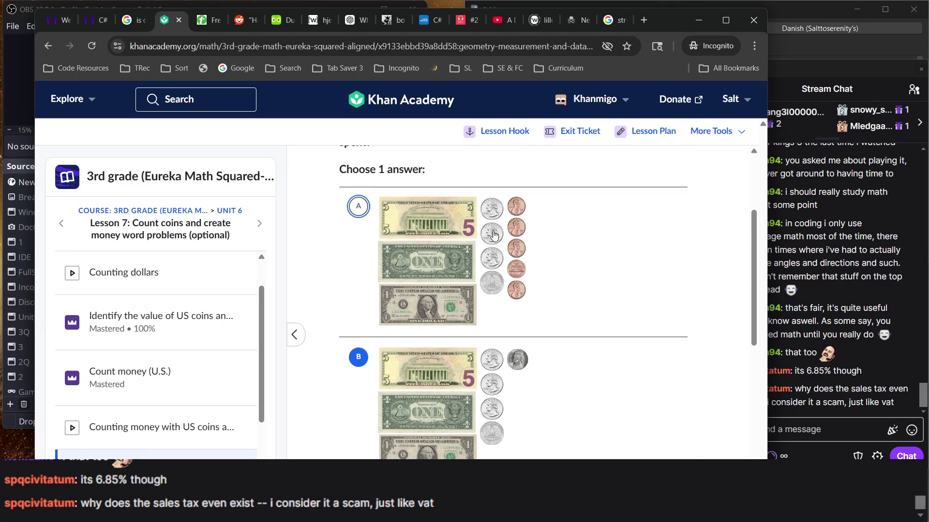
pyautogui.scroll(-6, 446, 250)
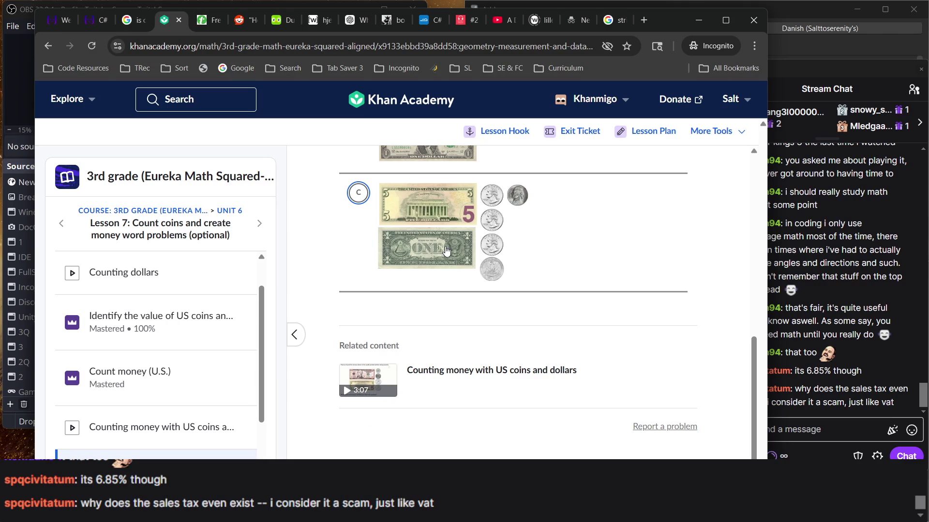
pyautogui.click(441, 233)
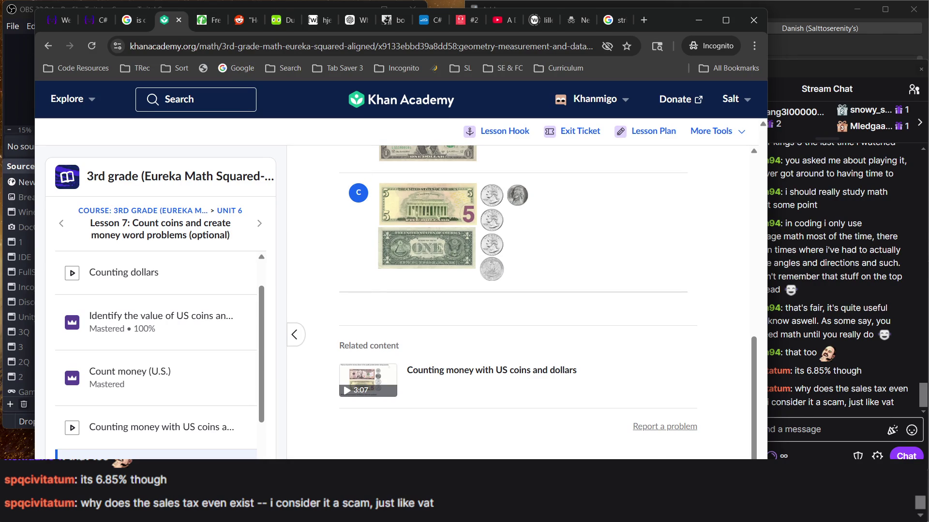
pyautogui.press('Return')
pyautogui.press('Return')
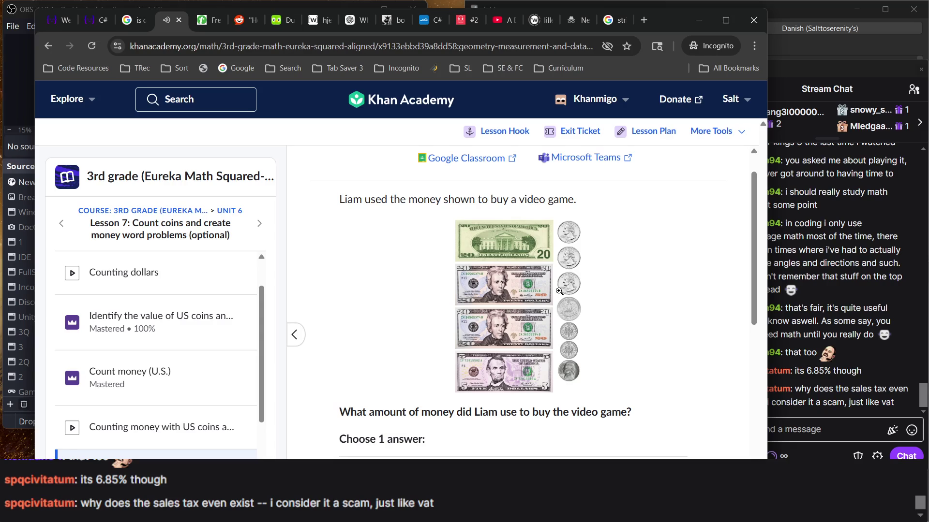
# Step: Scroll through Liam's video-game question, then switch to OBS and its stream chat
pyautogui.scroll(-1, 560, 290)
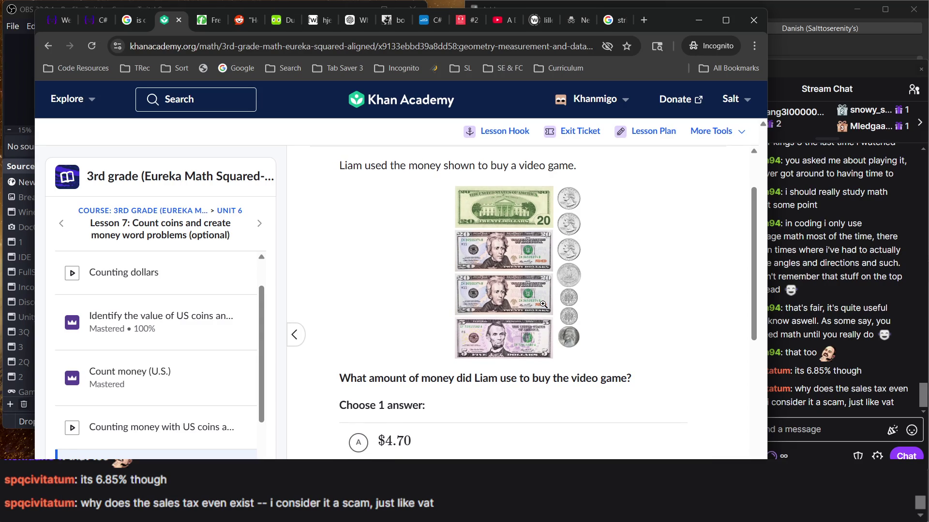
pyautogui.keyDown('ctrl'); pyautogui.scroll(5, 624, 352); pyautogui.keyUp('ctrl')
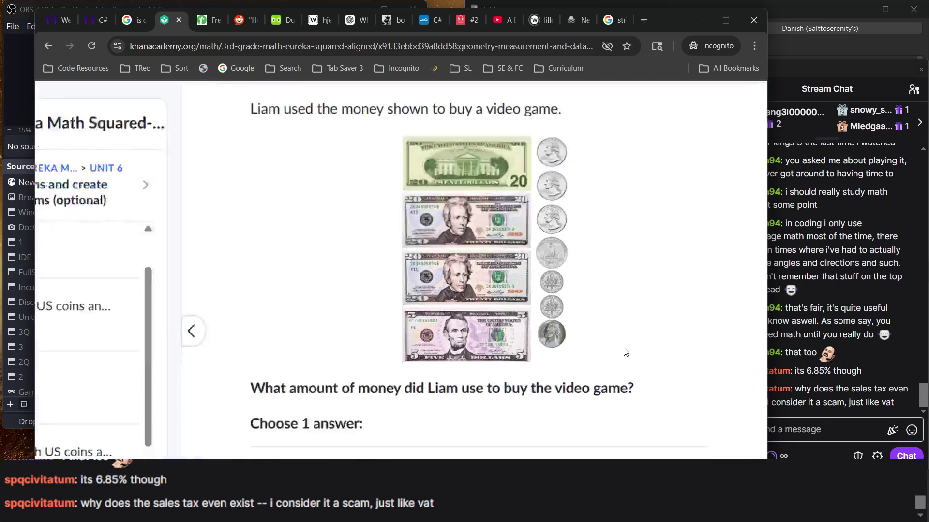
pyautogui.scroll(2, 624, 352)
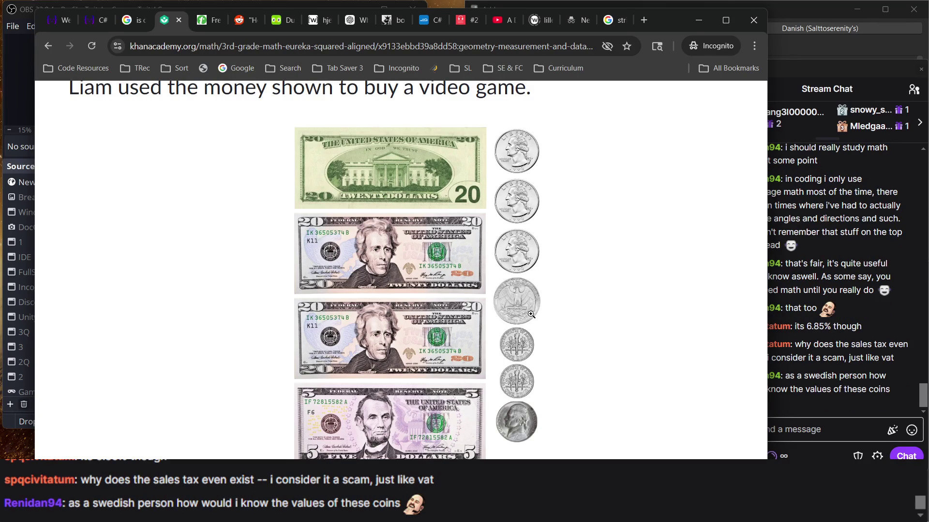
pyautogui.click(804, 358)
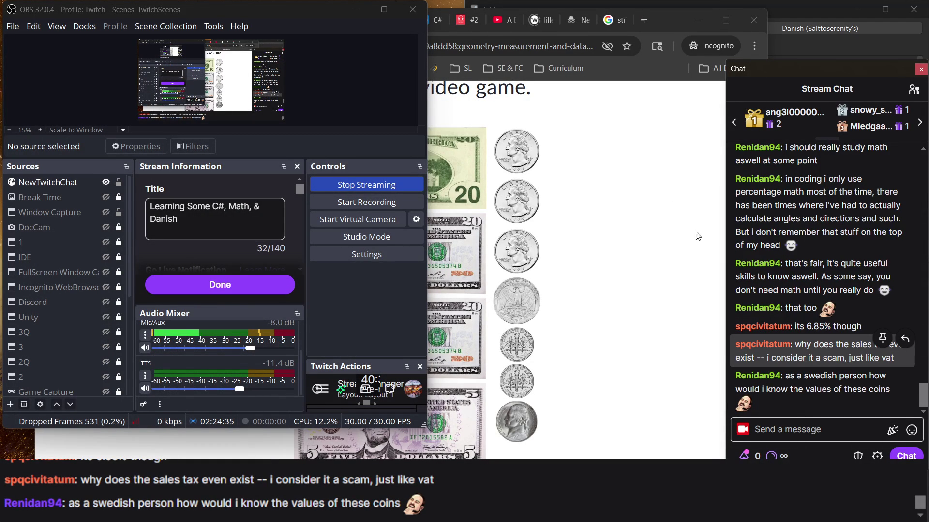
pyautogui.click(568, 249)
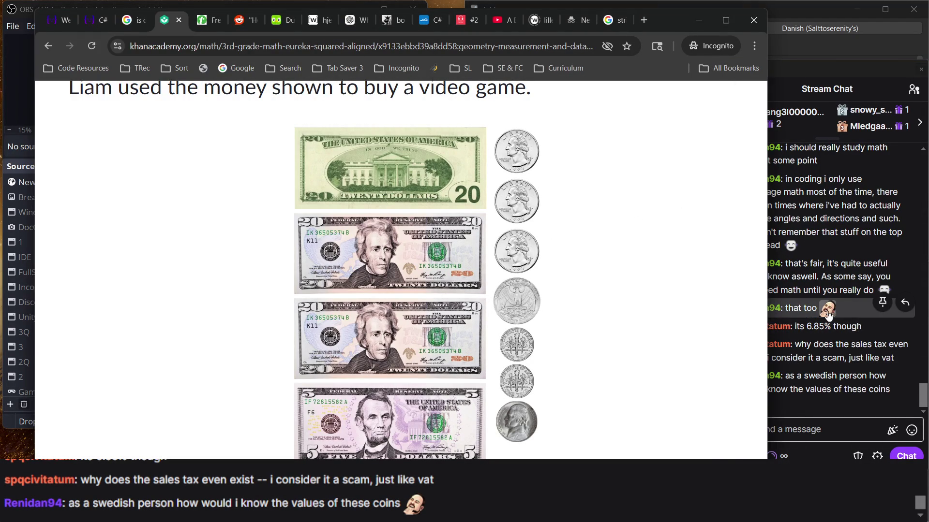
pyautogui.click(799, 337)
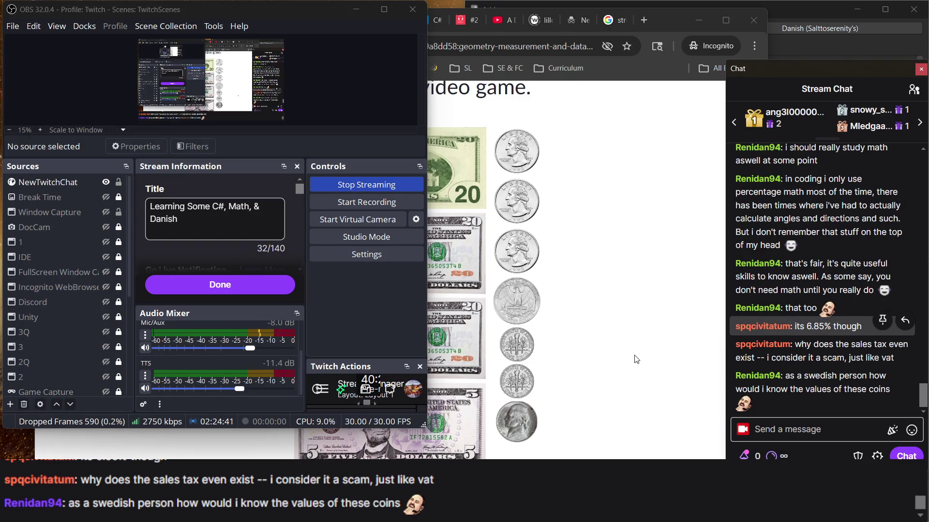
pyautogui.click(636, 359)
pyautogui.click(806, 337)
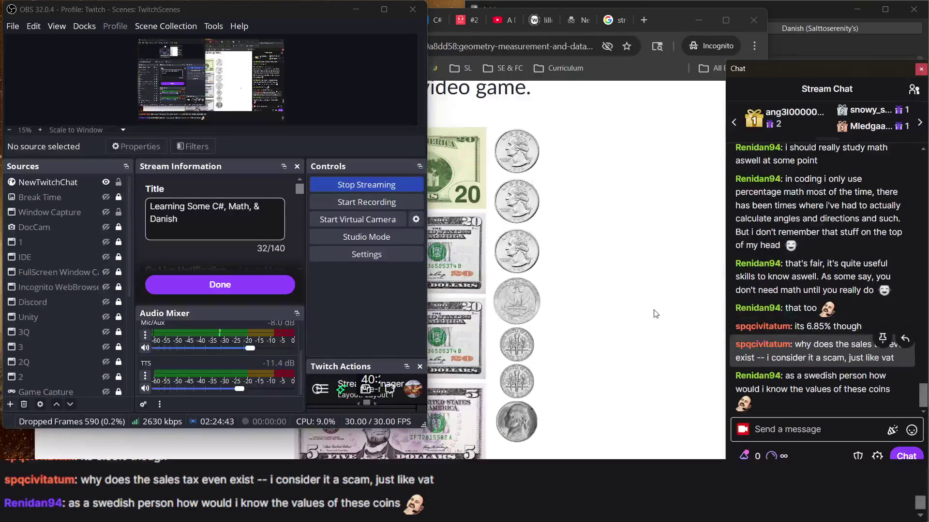
# Step: Select the coin-values chat message, scroll the chat, then bring Liam's video-game question back in front
pyautogui.click(655, 314)
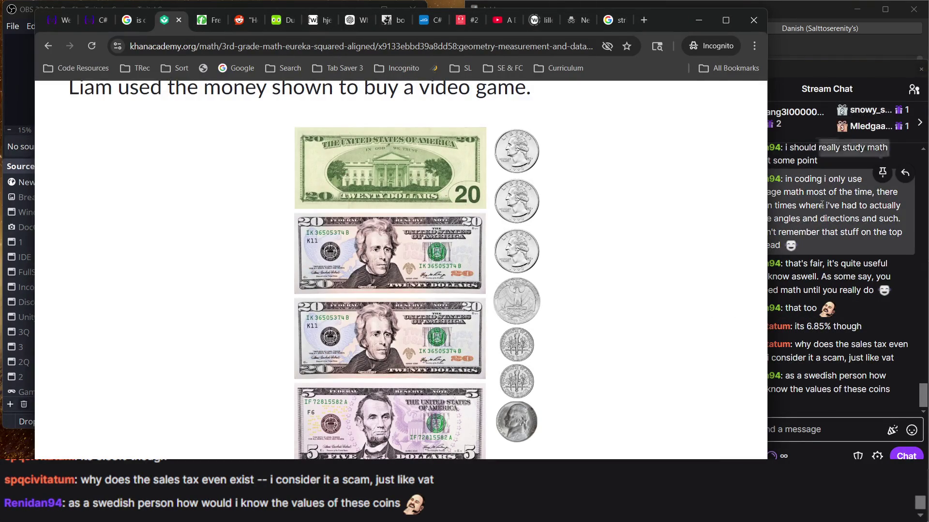
pyautogui.click(821, 205)
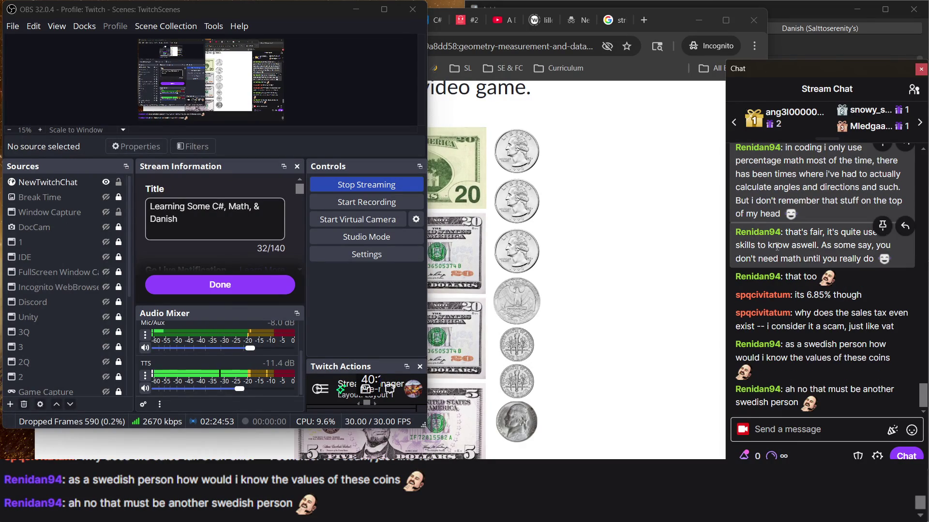
pyautogui.tripleClick(813, 345)
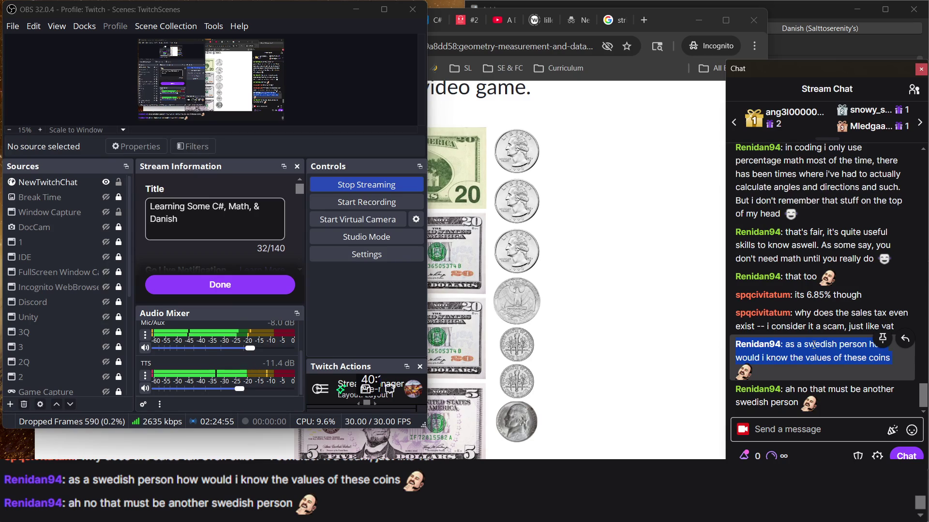
pyautogui.scroll(10, 790, 259)
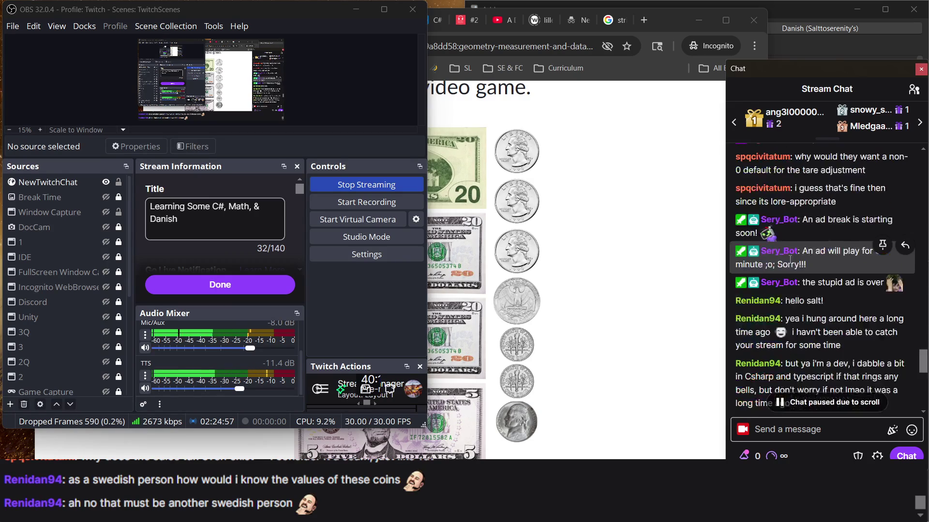
pyautogui.scroll(3, 790, 261)
pyautogui.scroll(-5, 790, 261)
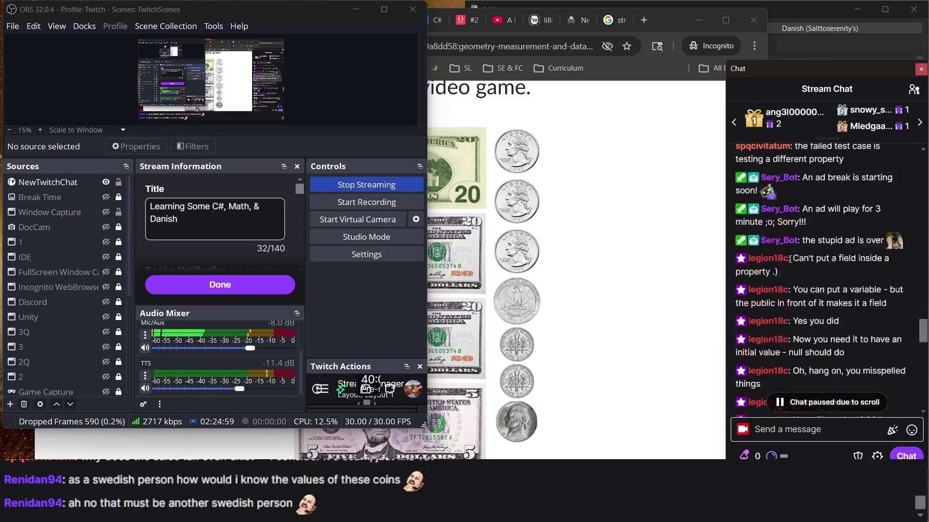
pyautogui.scroll(10, 790, 261)
pyautogui.scroll(-12, 789, 261)
pyautogui.scroll(-5, 796, 330)
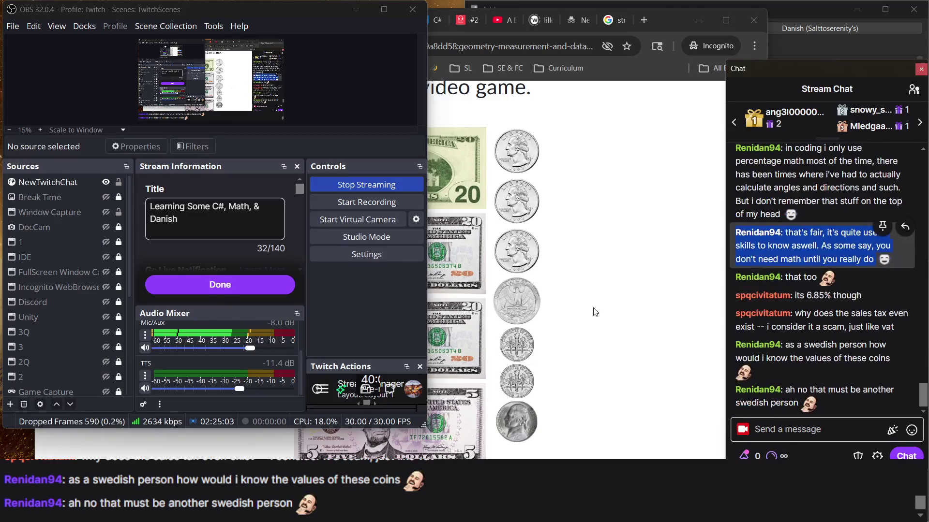
pyautogui.click(595, 312)
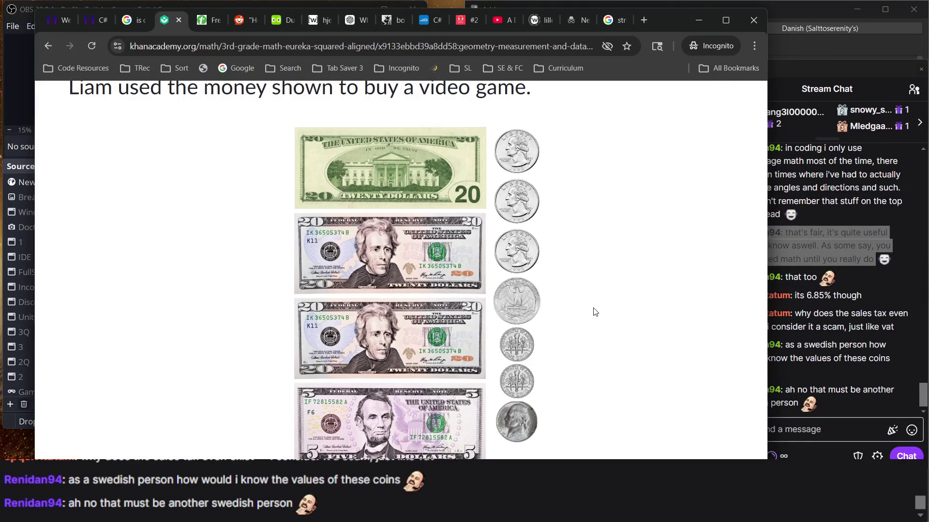
pyautogui.click(838, 350)
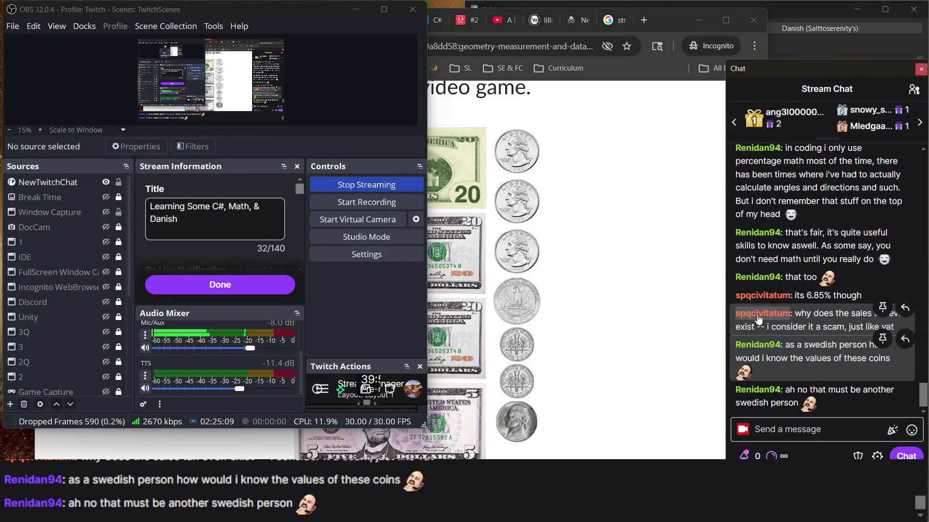
pyautogui.click(575, 314)
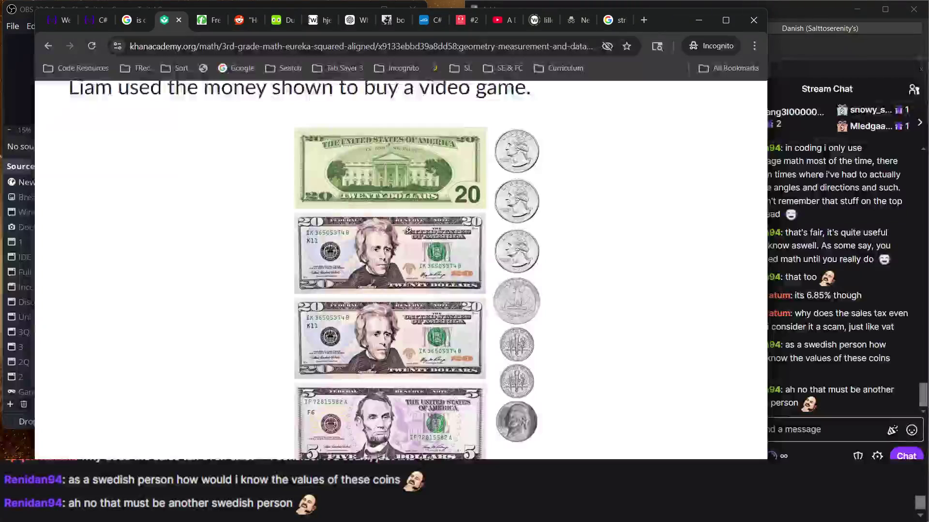
# Step: Change the answer for Liam's video game to $66.25
pyautogui.scroll(-1, 458, 334)
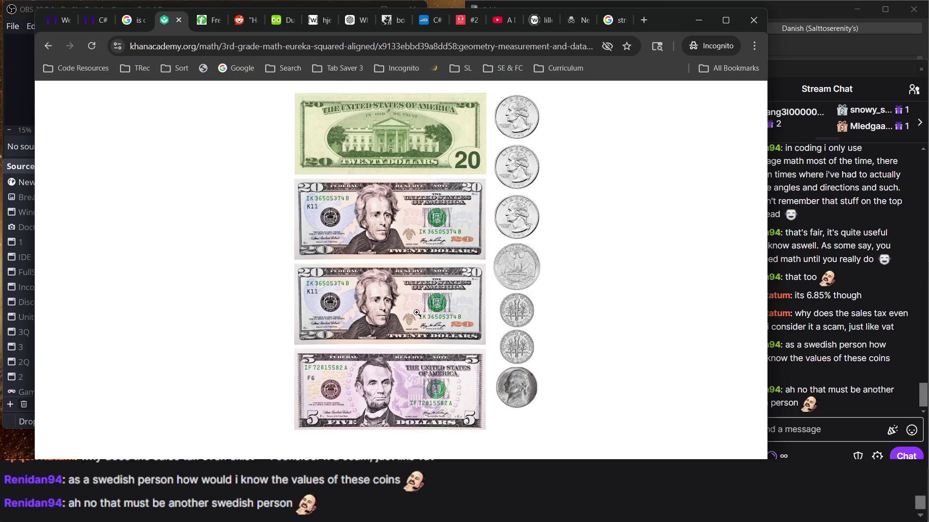
pyautogui.scroll(-9, 344, 366)
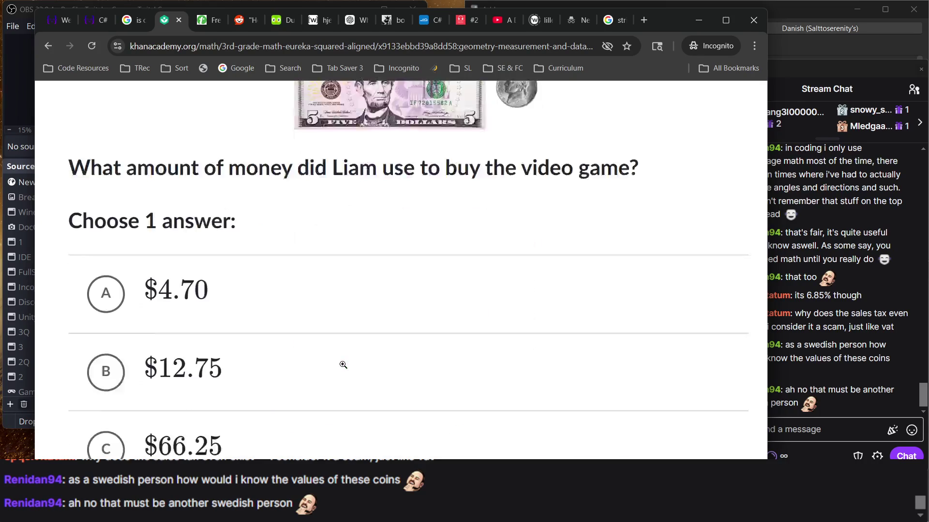
pyautogui.scroll(5, 237, 304)
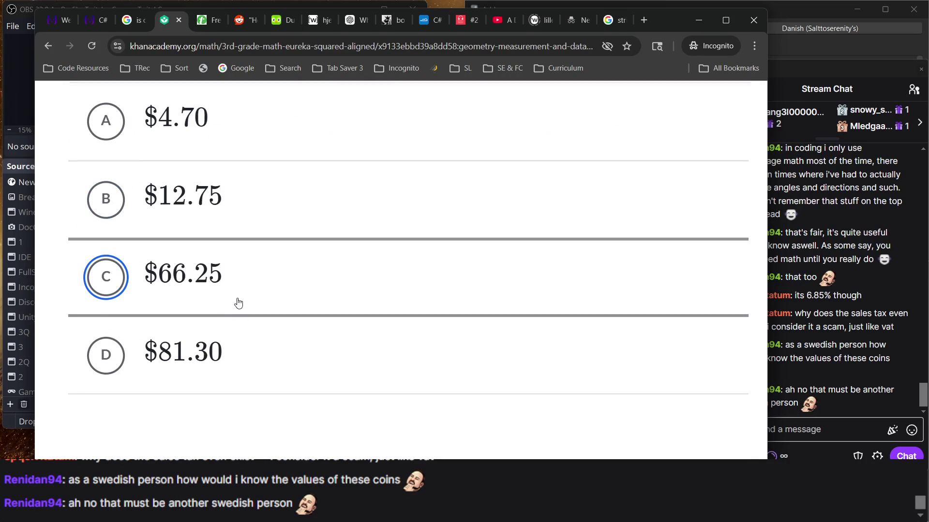
pyautogui.scroll(5, 242, 310)
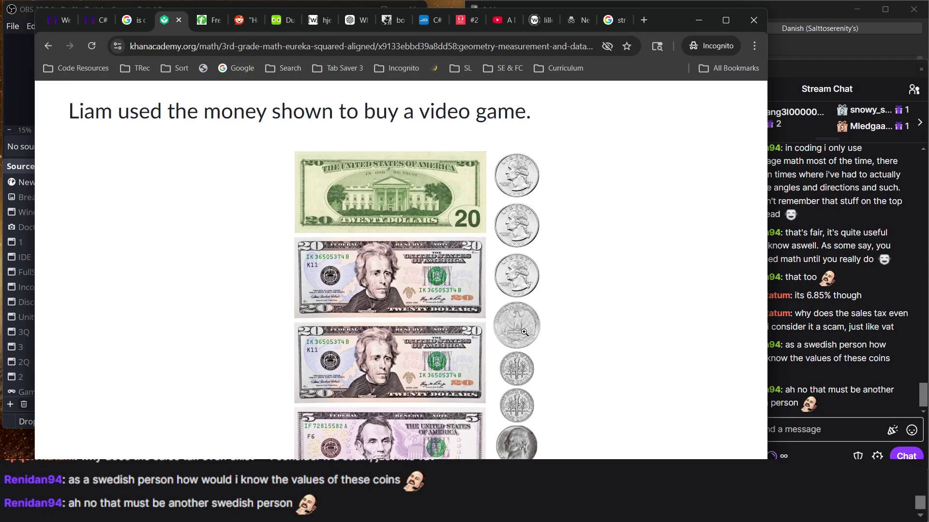
pyautogui.scroll(-10, 494, 423)
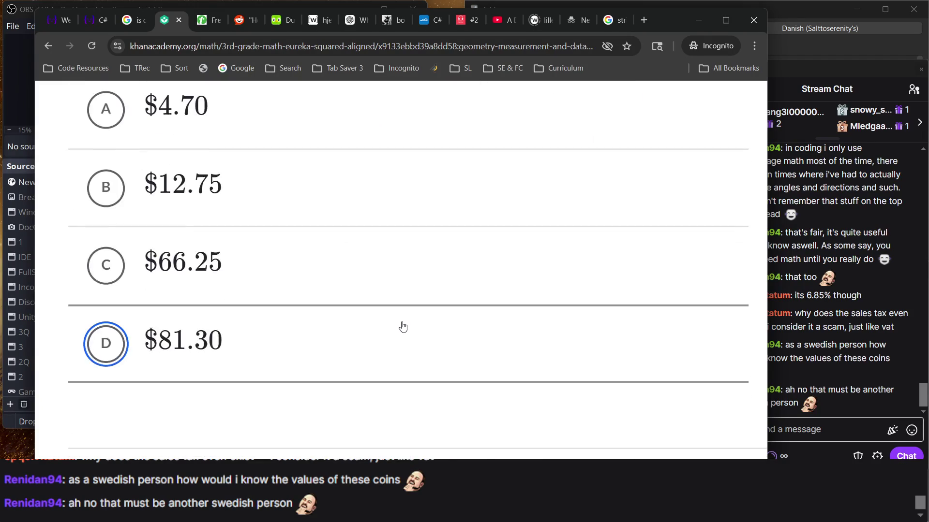
pyautogui.click(403, 328)
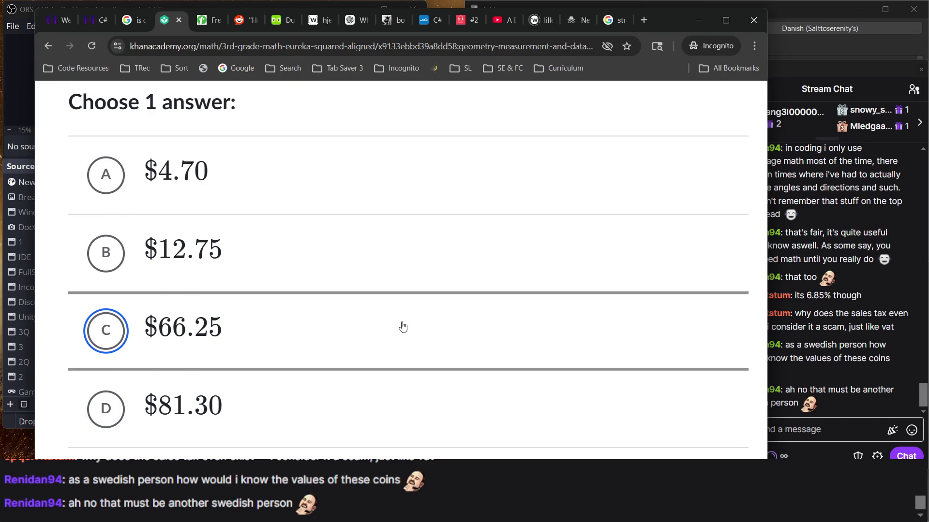
pyautogui.scroll(8, 403, 327)
pyautogui.scroll(1, 402, 325)
# Step: Enlarge the bills-and-coins picture to recount, confirm $66.25, and check it
pyautogui.click(402, 322)
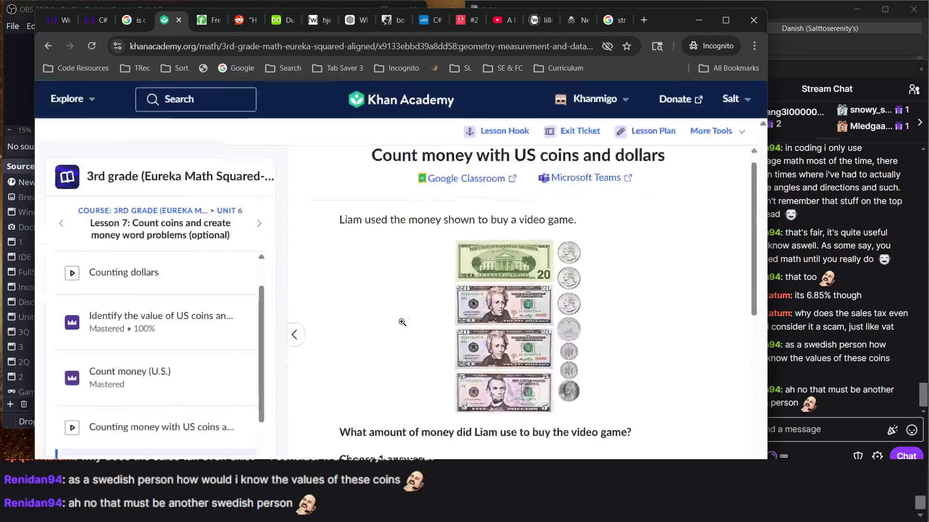
pyautogui.scroll(-1, 402, 323)
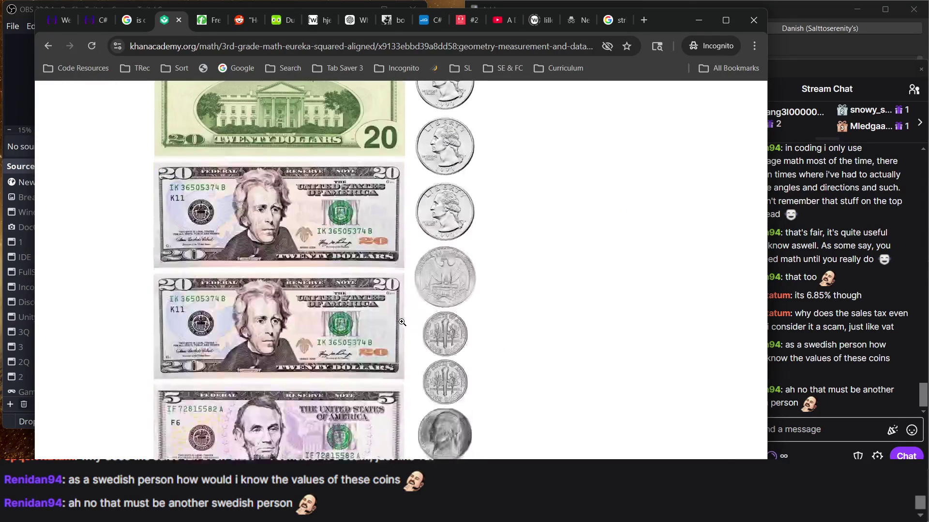
pyautogui.scroll(1, 402, 323)
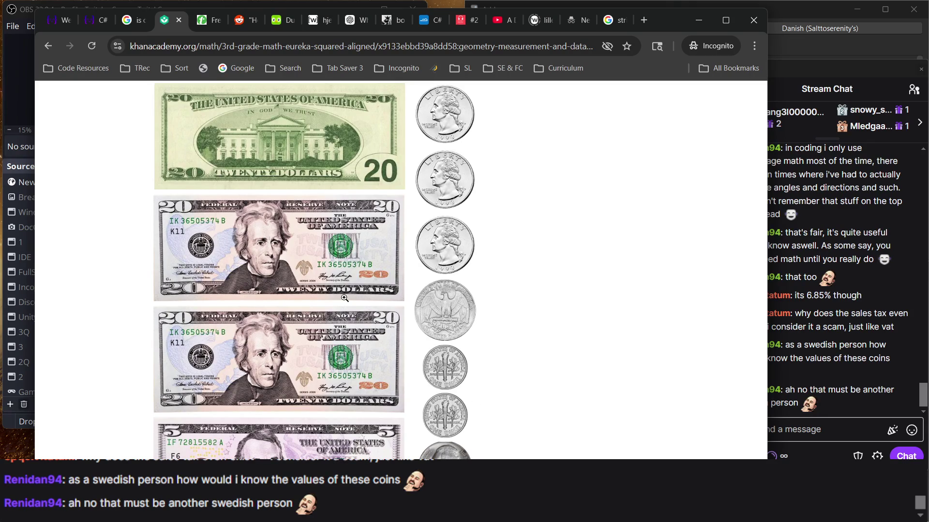
pyautogui.scroll(-6, 346, 302)
pyautogui.click(346, 302)
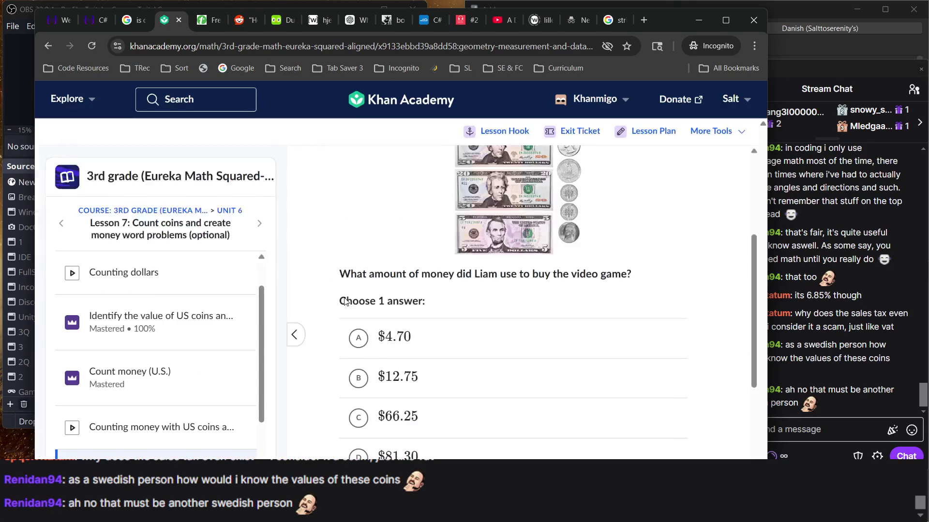
pyautogui.click(460, 414)
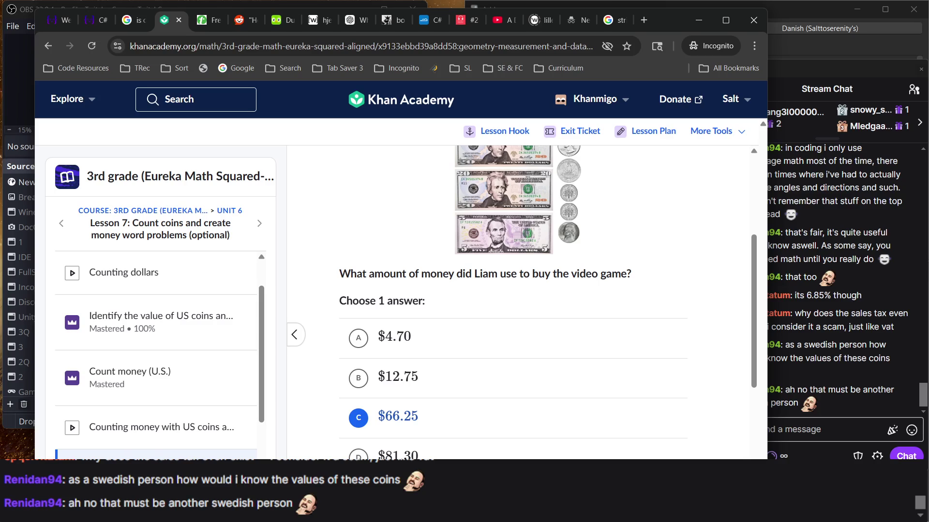
pyautogui.press('Return')
pyautogui.press('Return')
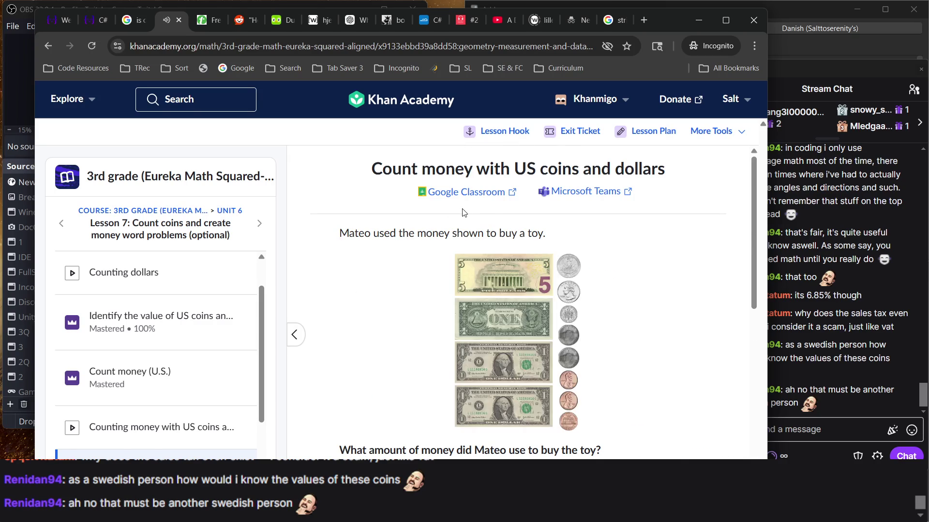
pyautogui.scroll(-2, 462, 208)
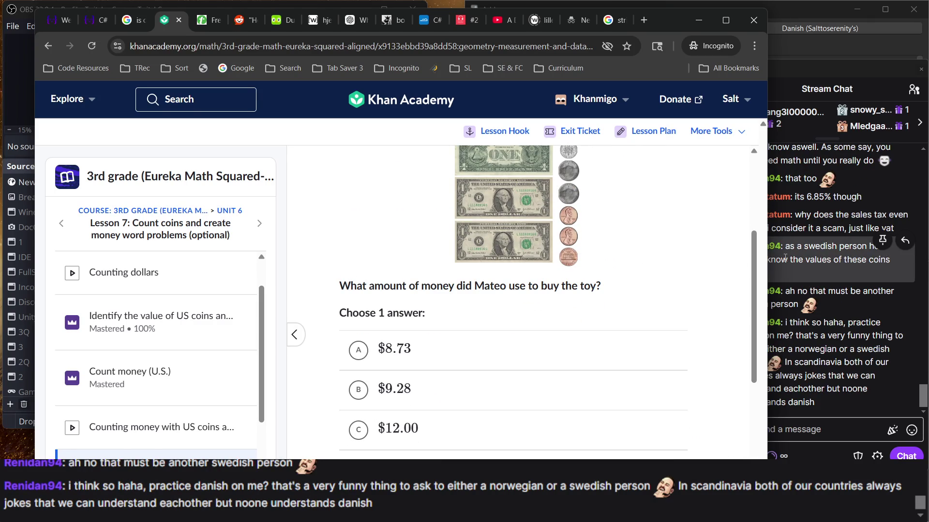
pyautogui.click(784, 259)
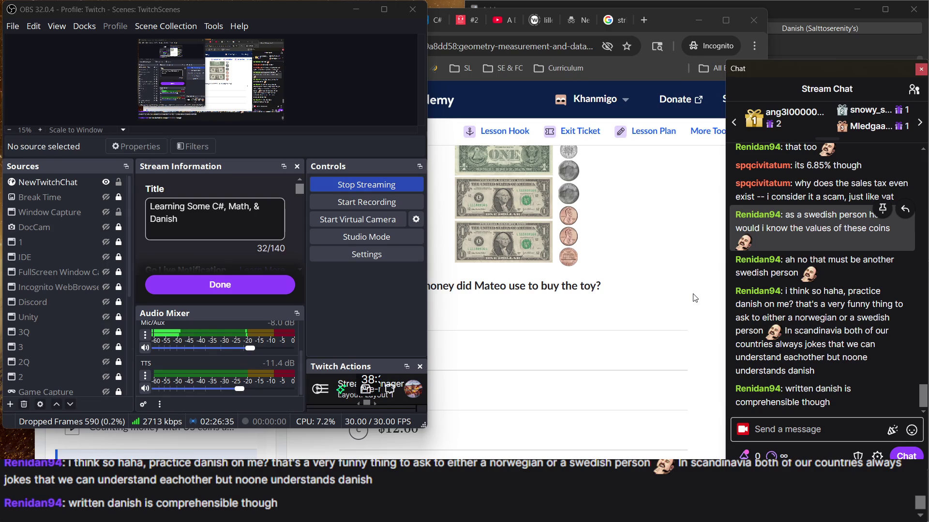
pyautogui.click(575, 313)
pyautogui.scroll(4, 575, 313)
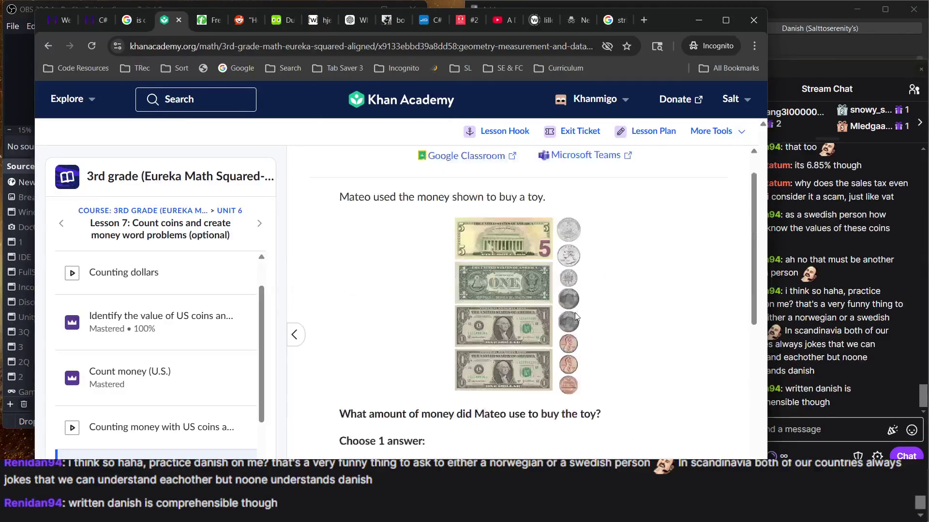
pyautogui.scroll(-5, 574, 313)
pyautogui.scroll(5, 575, 313)
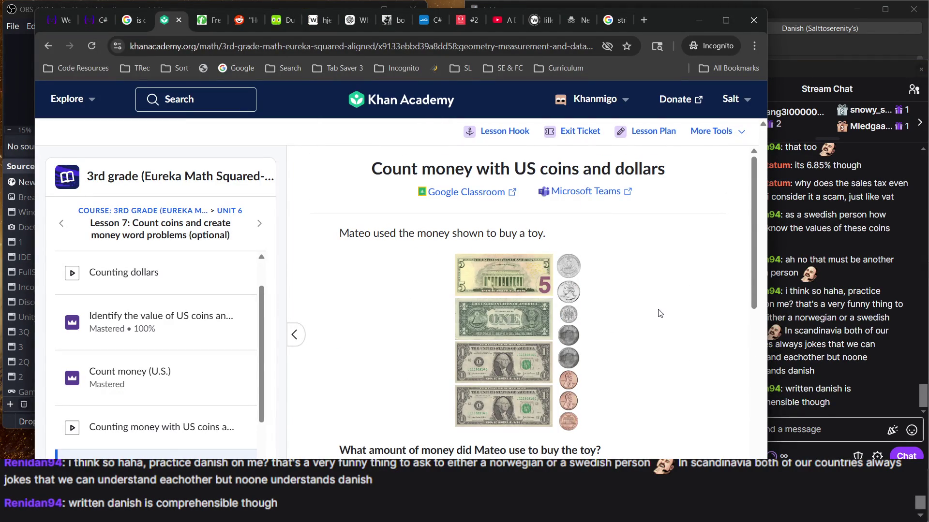
pyautogui.click(813, 318)
pyautogui.click(664, 297)
pyautogui.click(785, 329)
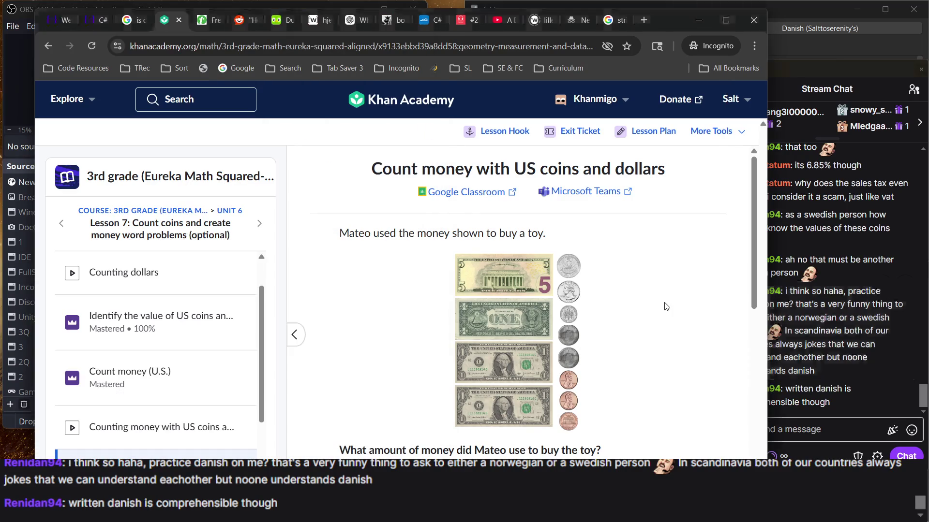
pyautogui.click(701, 303)
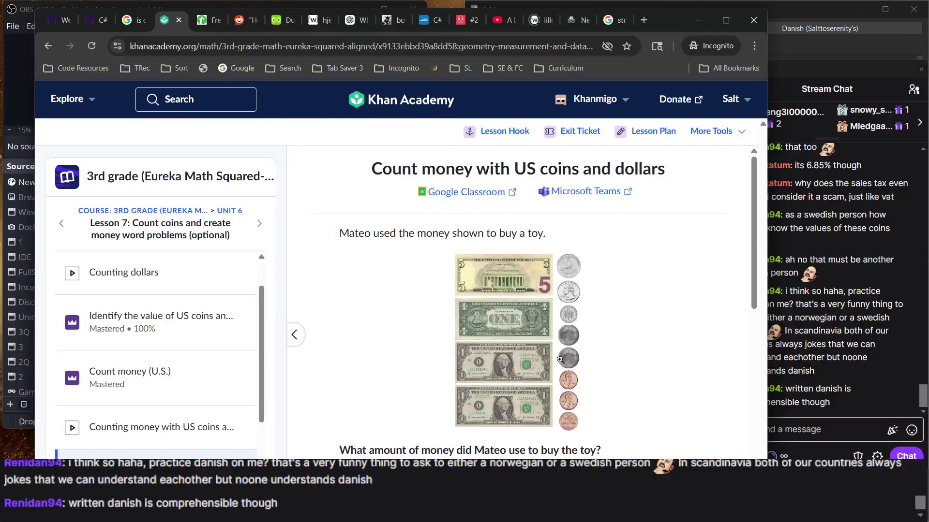
pyautogui.click(774, 305)
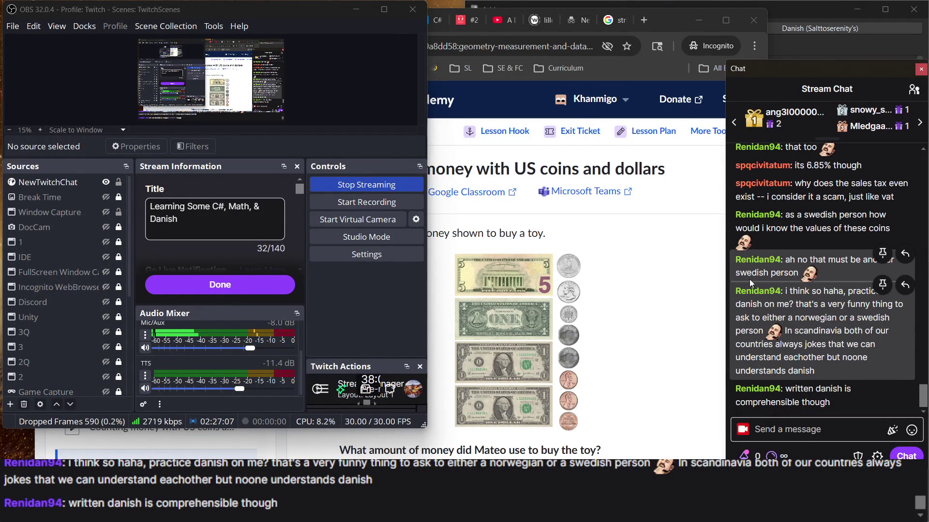
pyautogui.click(621, 289)
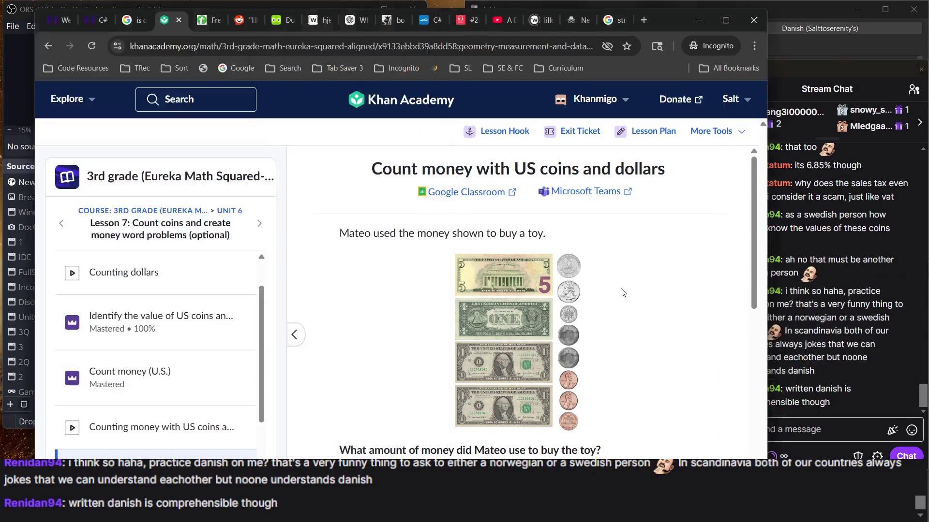
pyautogui.scroll(-2, 621, 289)
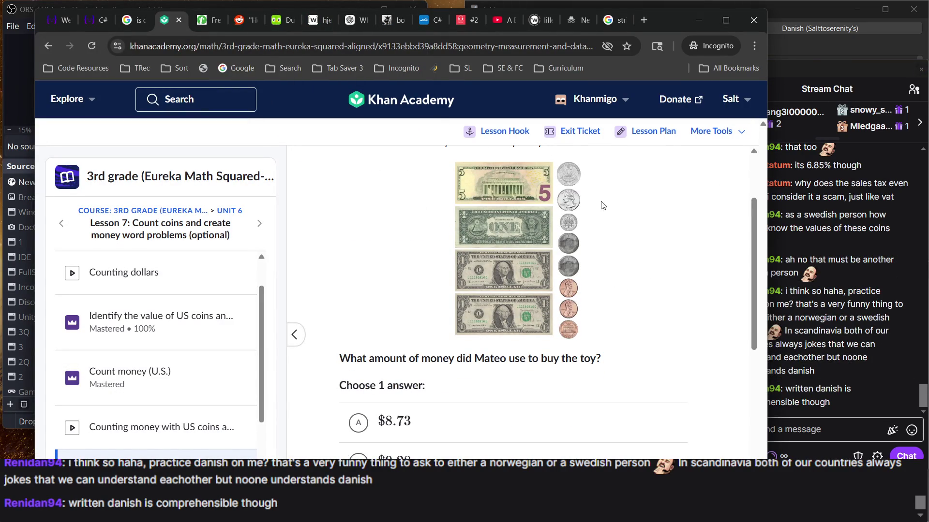
pyautogui.scroll(3, 599, 189)
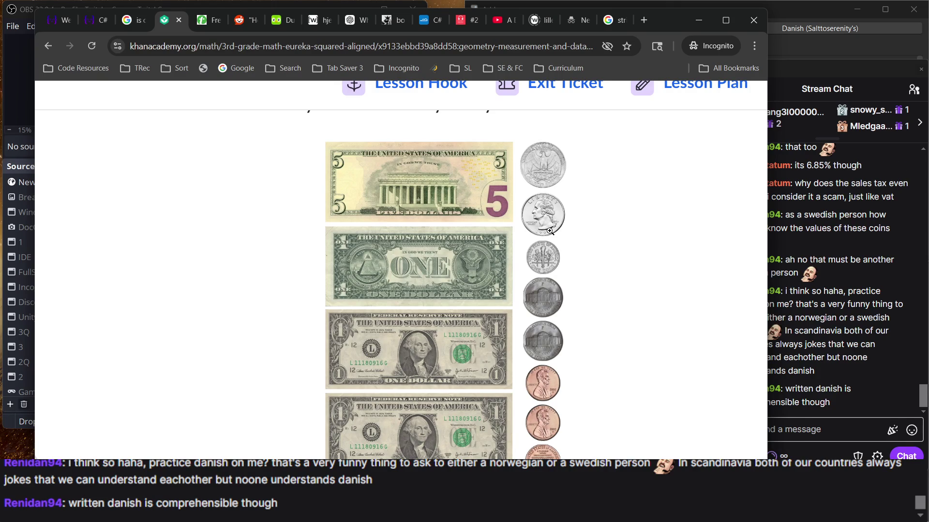
# Step: Reset the page zoom with Ctrl+0, then zoom in with Ctrl+Plus to examine Mateo's coins
pyautogui.click(803, 371)
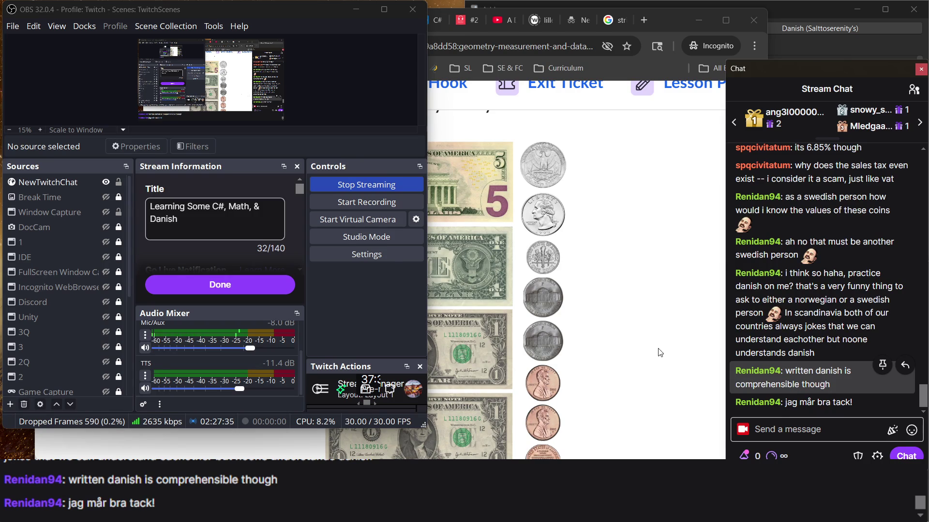
pyautogui.click(509, 204)
pyautogui.scroll(-1, 591, 296)
pyautogui.hotkey('ctrl', '0')
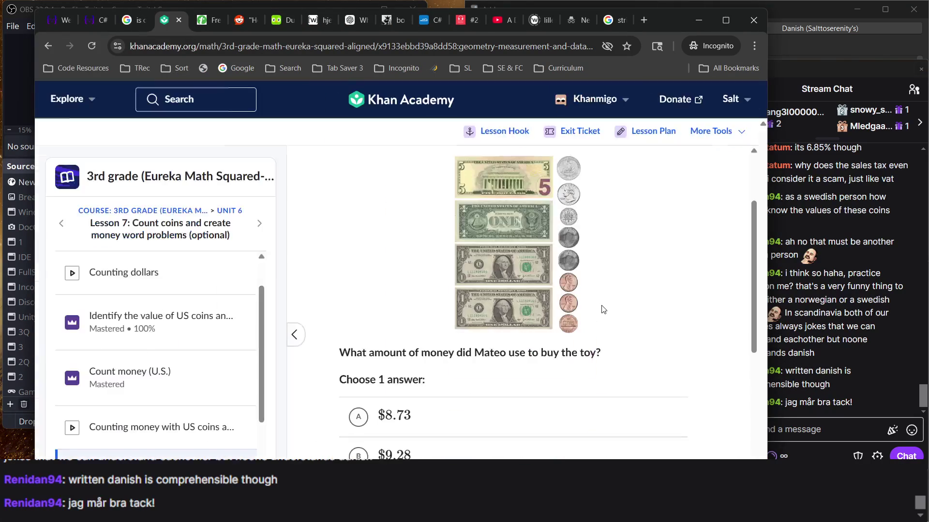
pyautogui.scroll(5, 545, 357)
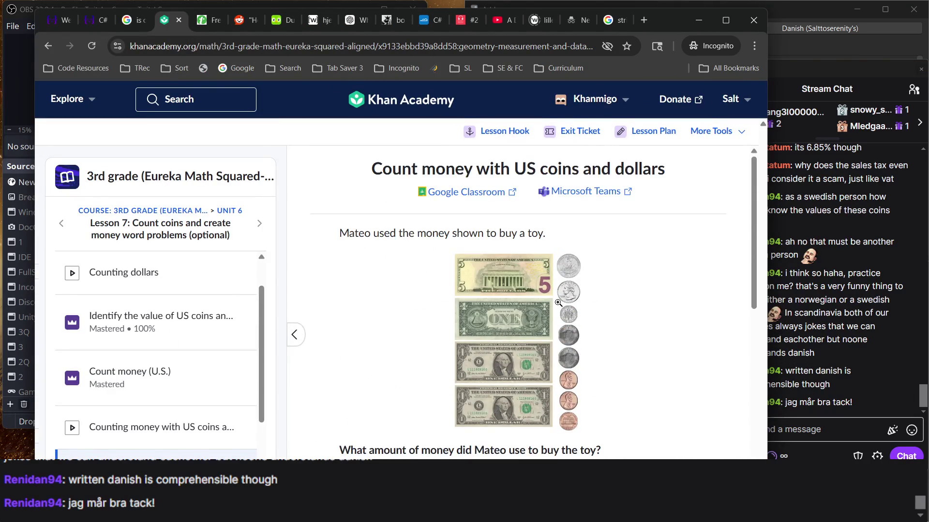
pyautogui.hotkey('ctrl', '+')
pyautogui.hotkey('ctrl', '+')
pyautogui.hotkey('ctrl', '+')
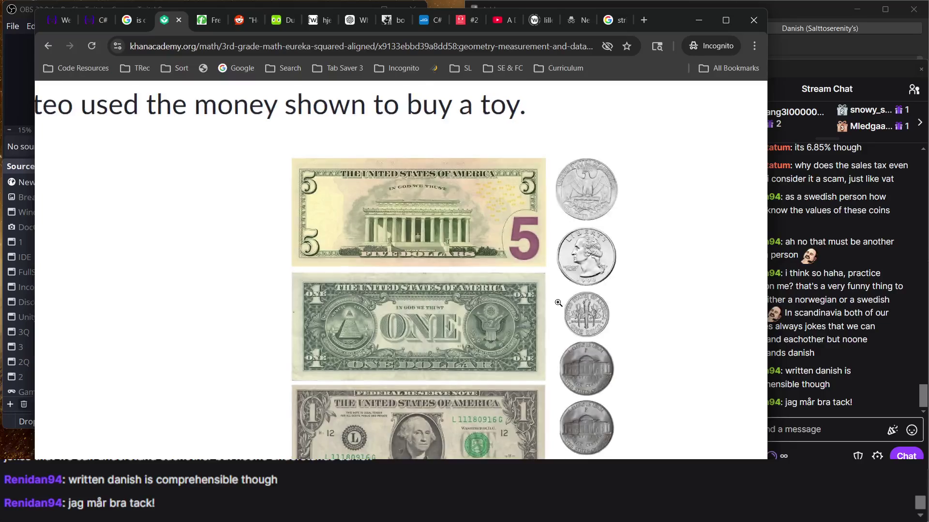
pyautogui.scroll(-2, 580, 142)
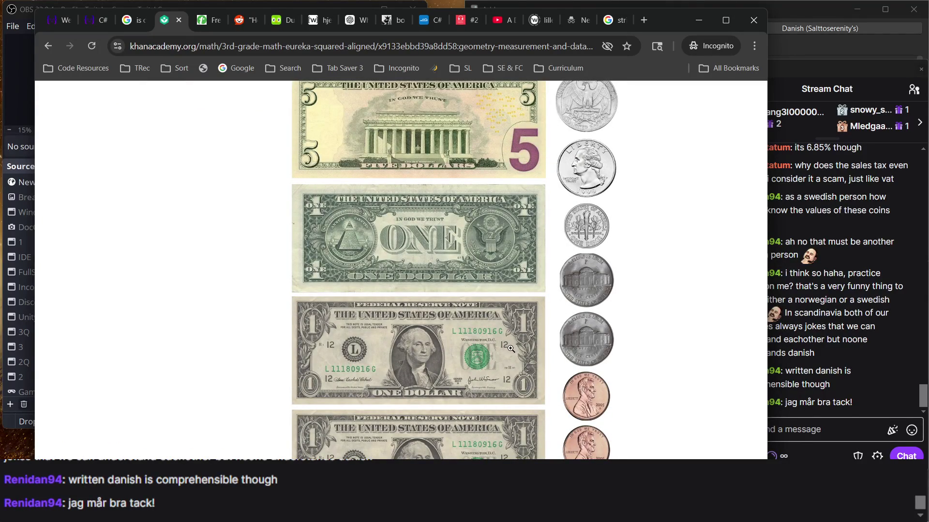
pyautogui.scroll(-1, 511, 349)
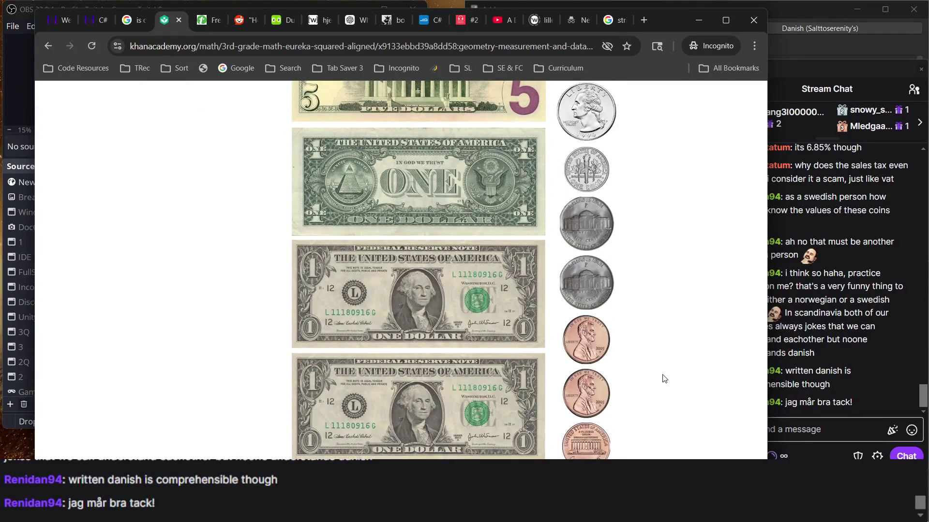
pyautogui.scroll(2, 663, 378)
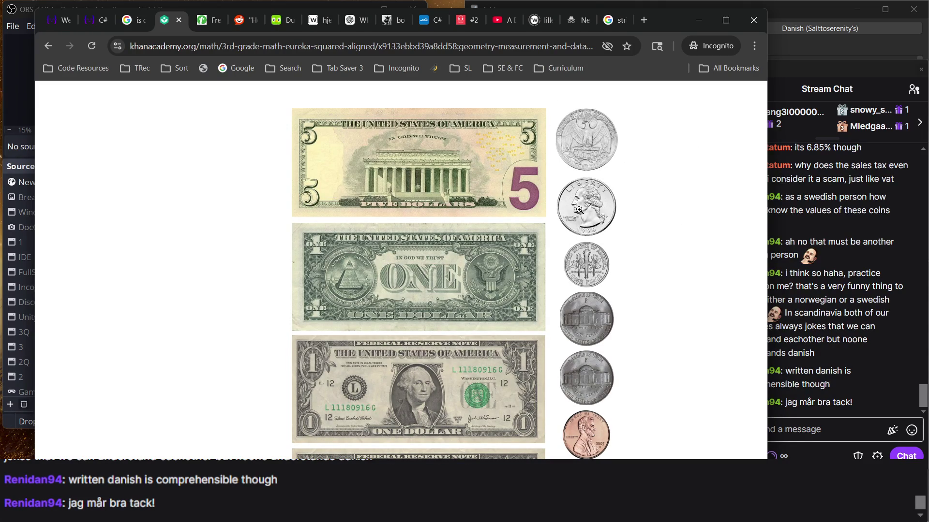
pyautogui.scroll(-2, 653, 272)
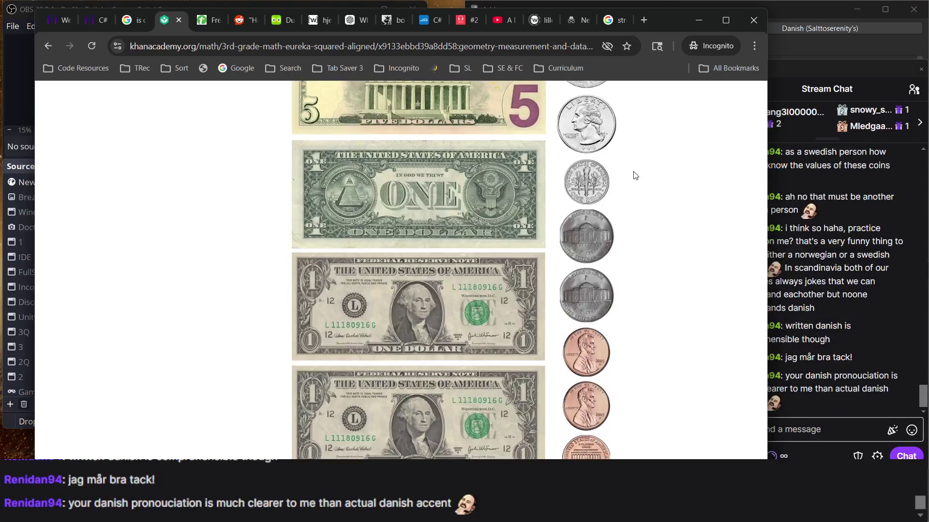
# Step: Alternate between the stream chat and the Mateo toy question while reading new messages
pyautogui.click(804, 309)
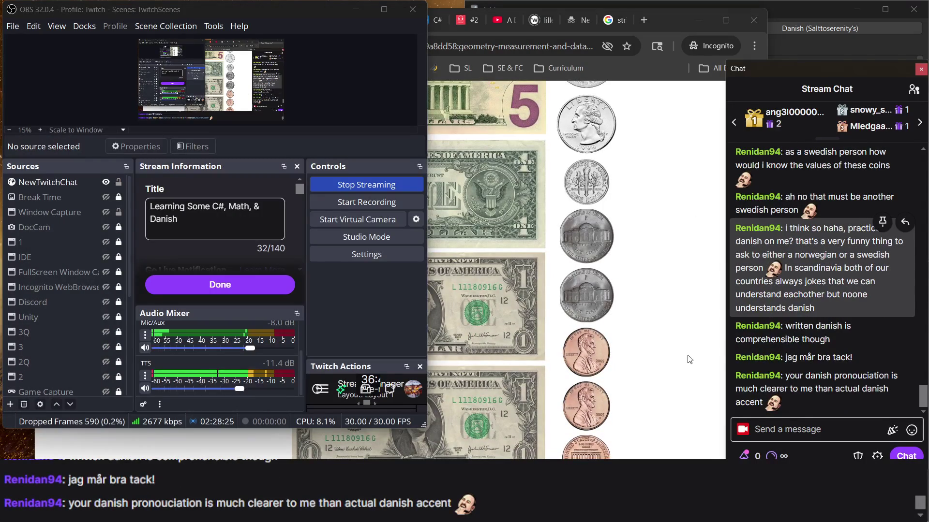
pyautogui.click(666, 337)
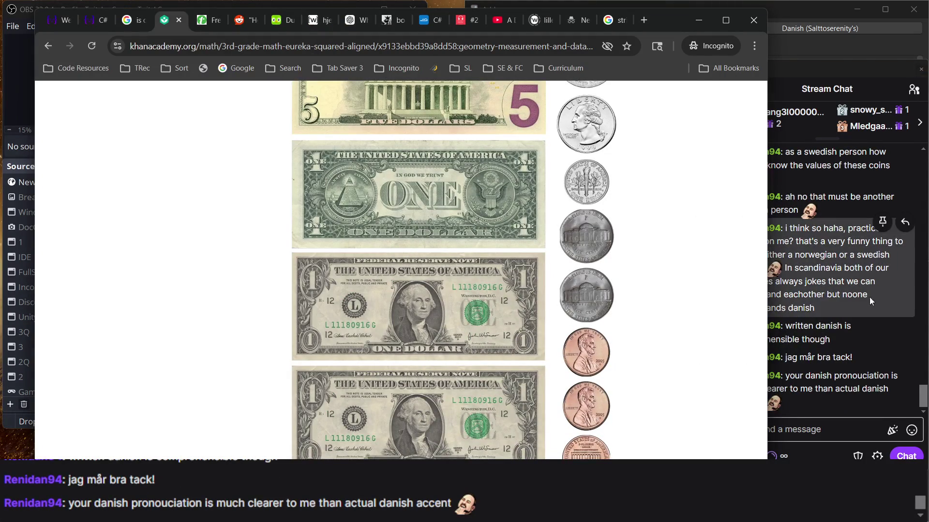
pyautogui.click(804, 332)
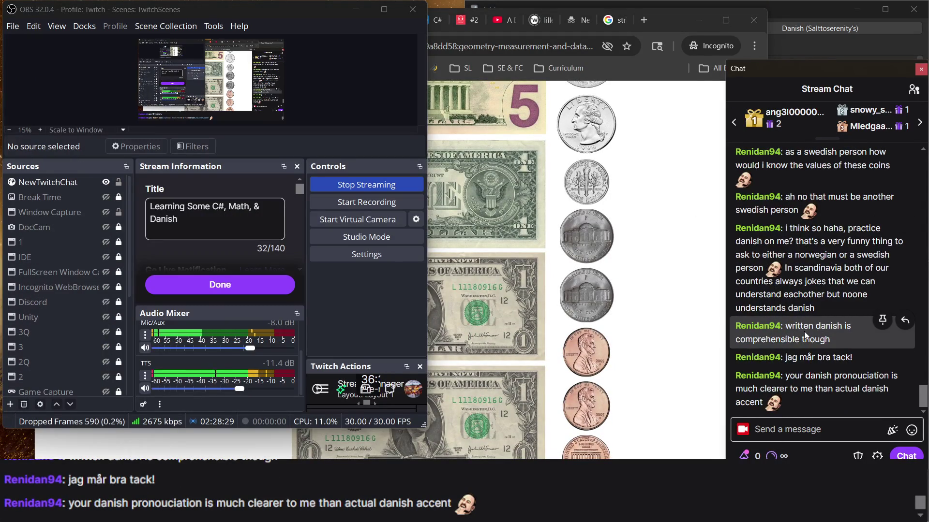
pyautogui.click(704, 328)
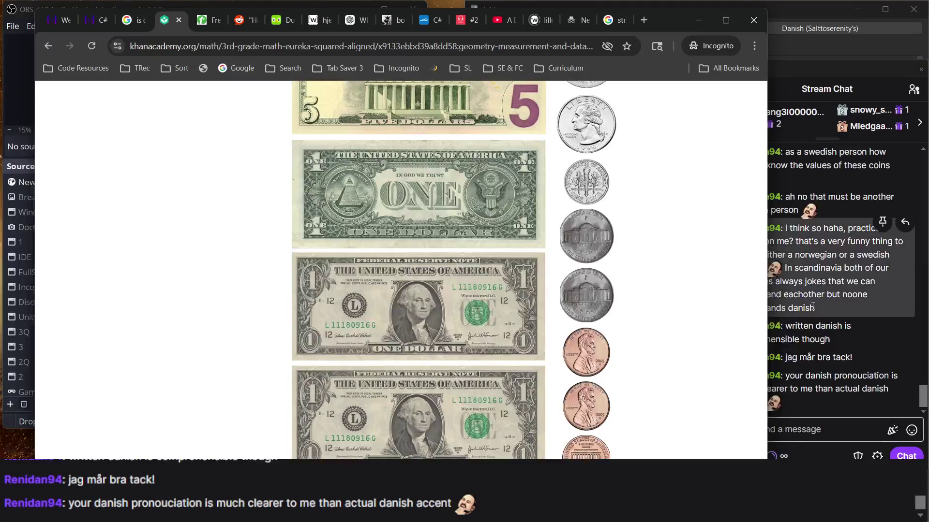
pyautogui.click(802, 320)
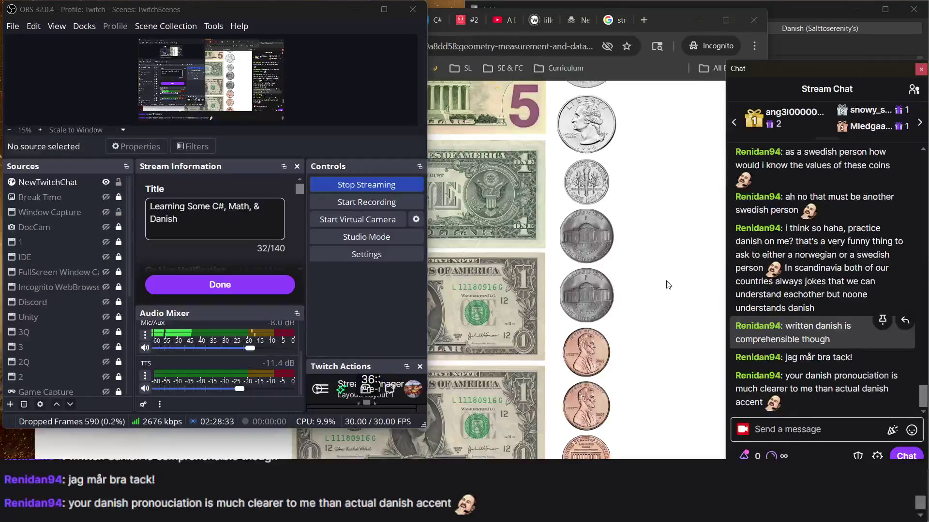
pyautogui.click(668, 285)
pyautogui.click(749, 292)
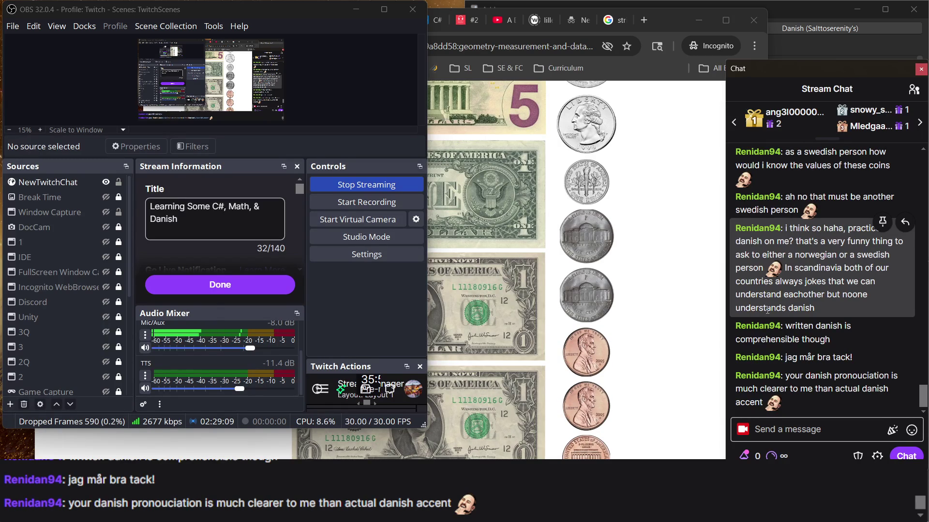
pyautogui.click(637, 292)
# Step: Choose $8.73 as the cost of Mateo's toy and submit it
pyautogui.scroll(2, 613, 159)
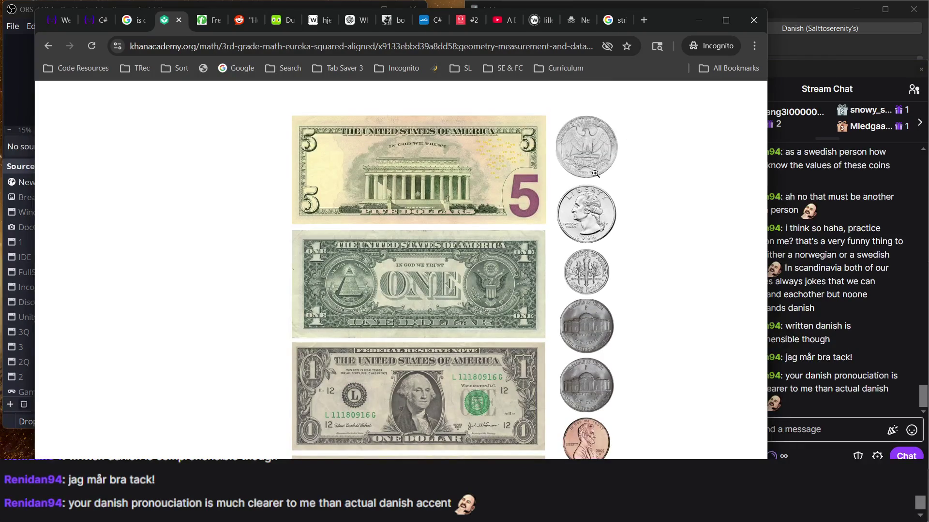
pyautogui.scroll(-1, 629, 189)
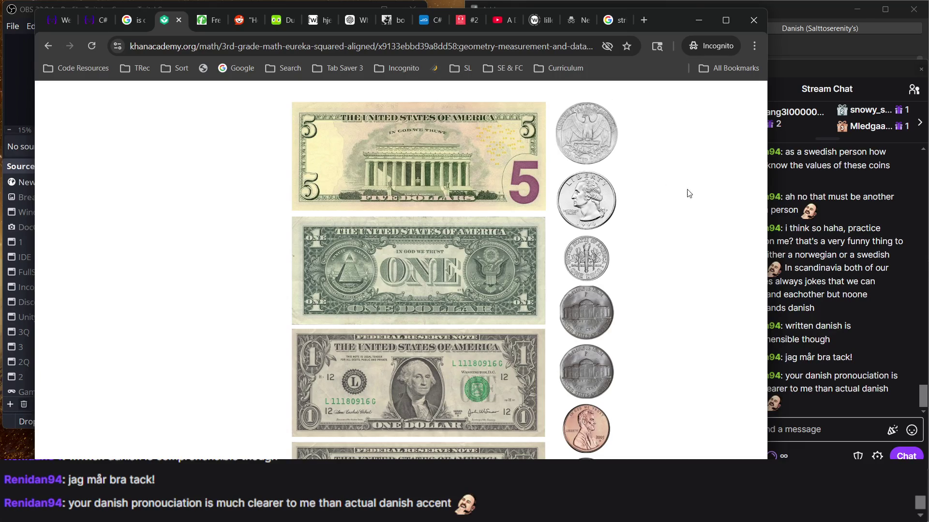
pyautogui.scroll(-2, 599, 247)
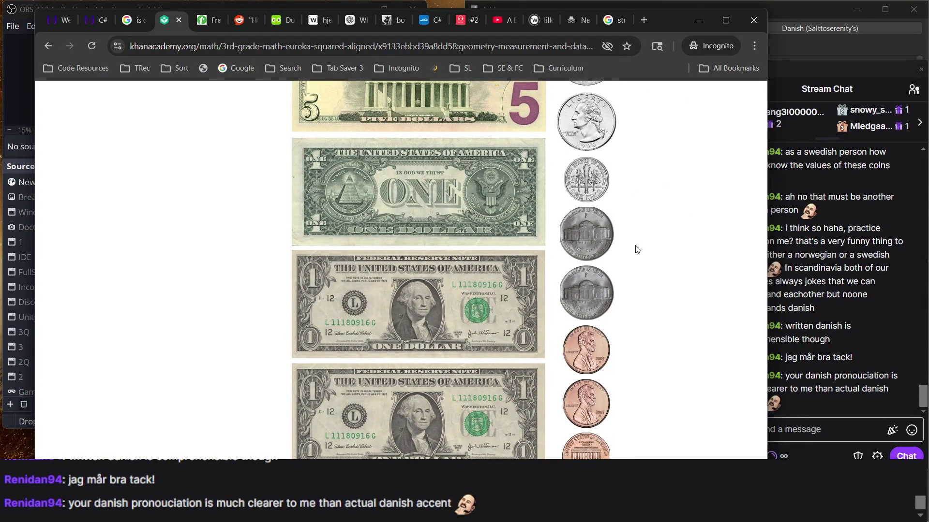
pyautogui.scroll(-2, 582, 295)
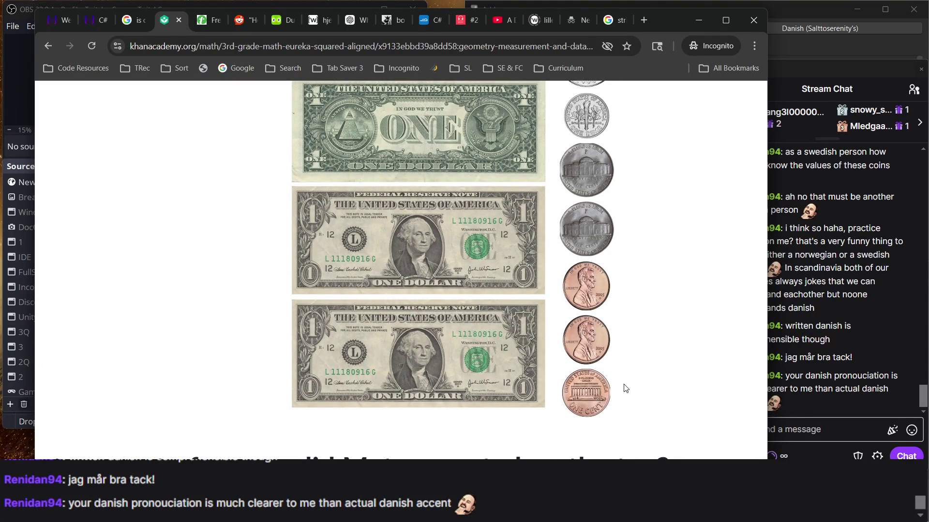
pyautogui.scroll(-10, 624, 389)
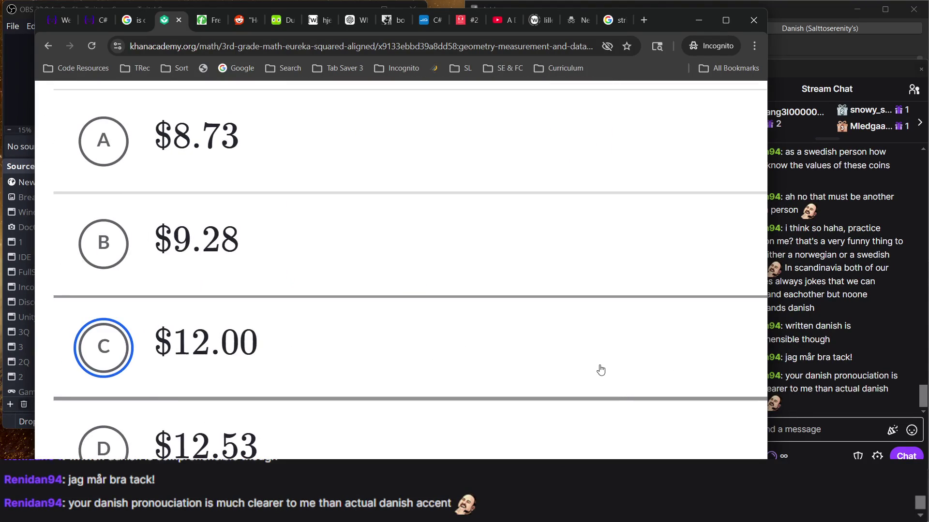
pyautogui.scroll(1, 599, 371)
pyautogui.click(360, 178)
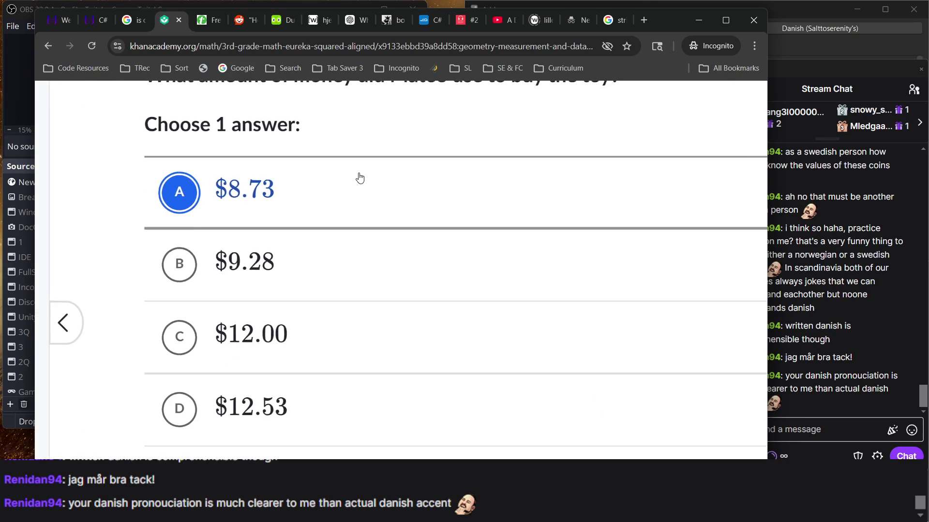
pyautogui.scroll(-2, 477, 238)
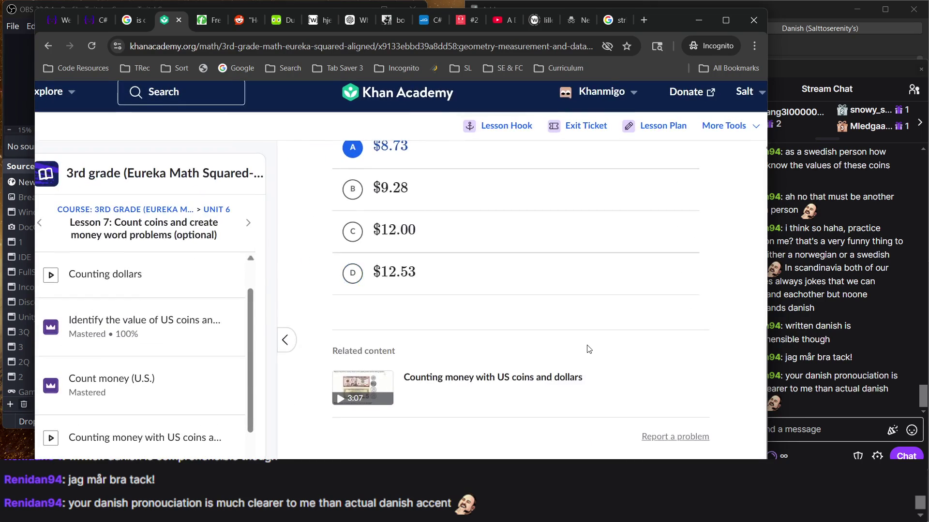
pyautogui.scroll(-1, 587, 348)
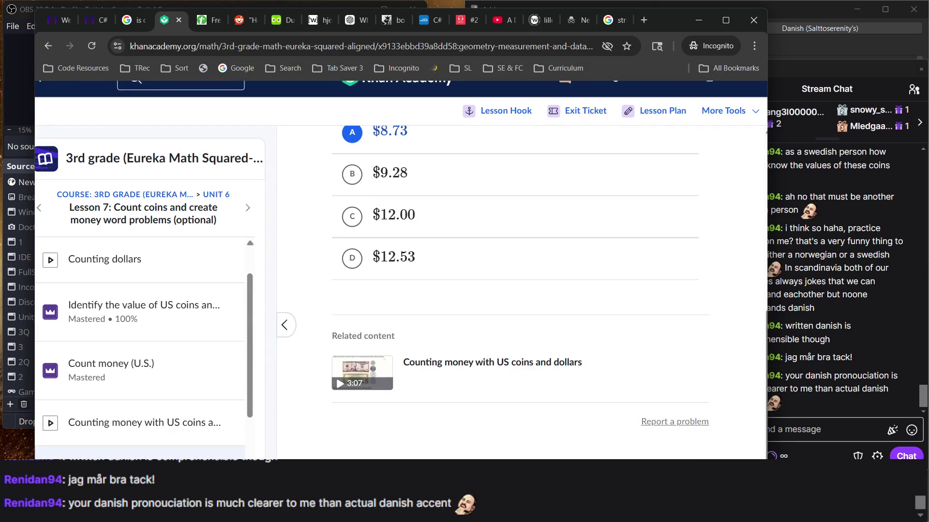
pyautogui.press('Return')
pyautogui.press('Return')
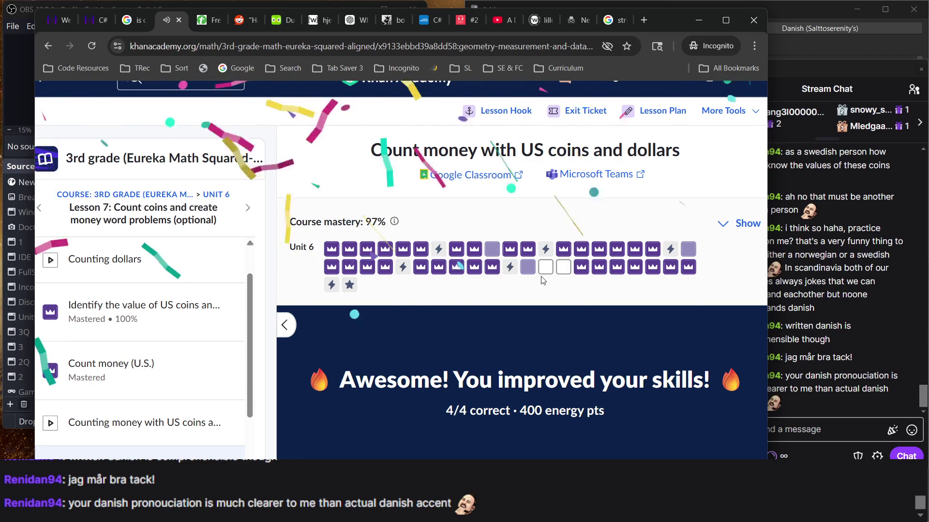
# Step: Continue from the 4/4 money results to the Multiply 2 digit by 1 digit practice
pyautogui.click(546, 270)
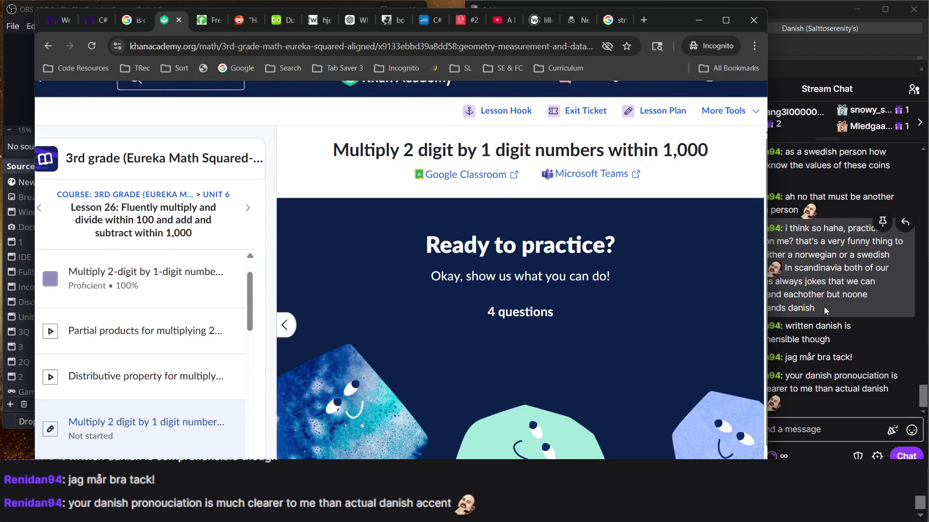
pyautogui.click(823, 307)
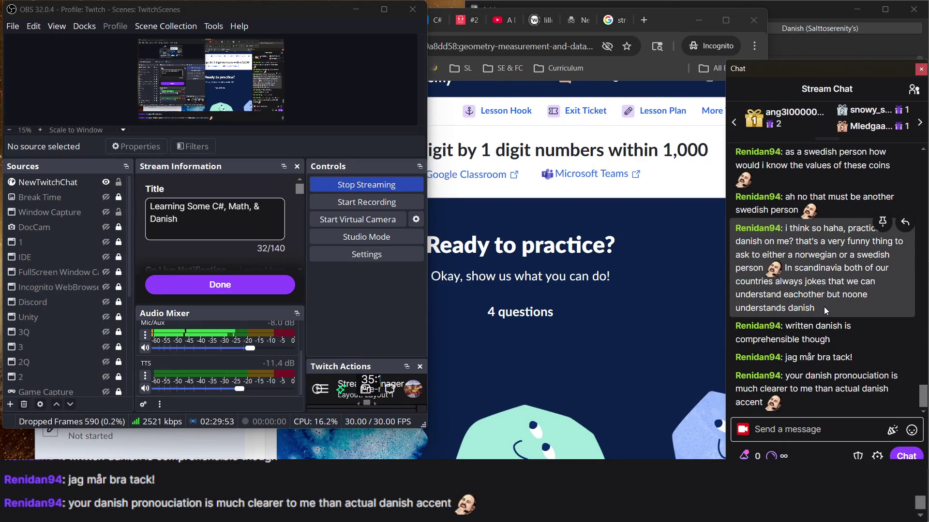
pyautogui.click(566, 240)
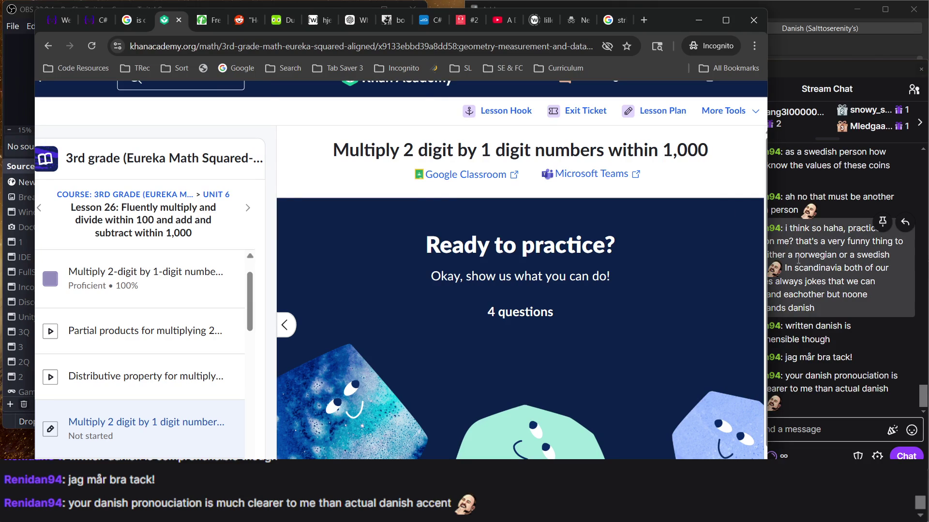
pyautogui.click(792, 270)
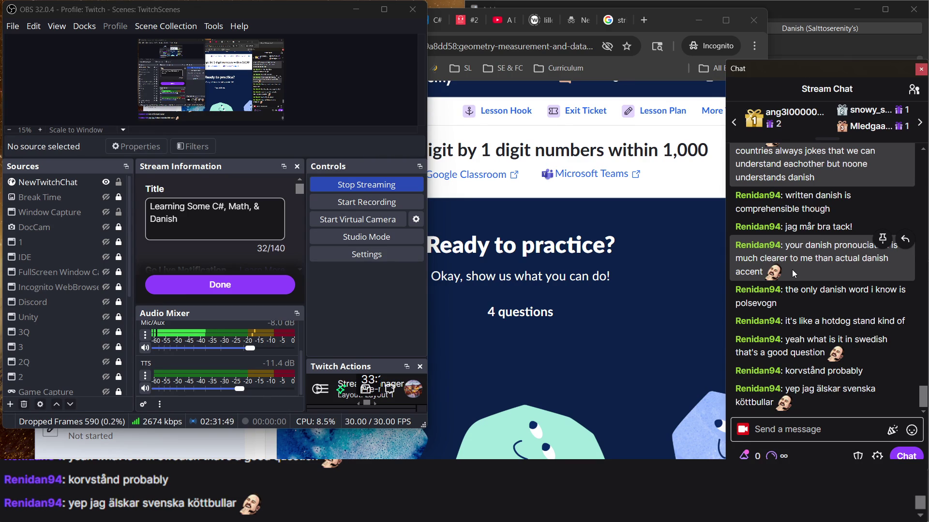
# Step: Switch between the stream chat and the practice start screen, selecting the 'Ready to practice?' heading
pyautogui.click(609, 315)
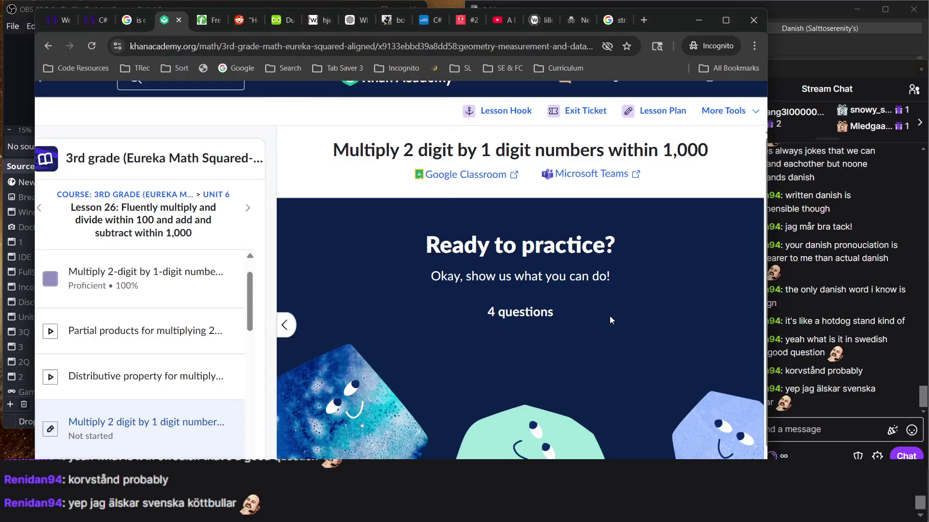
pyautogui.click(790, 302)
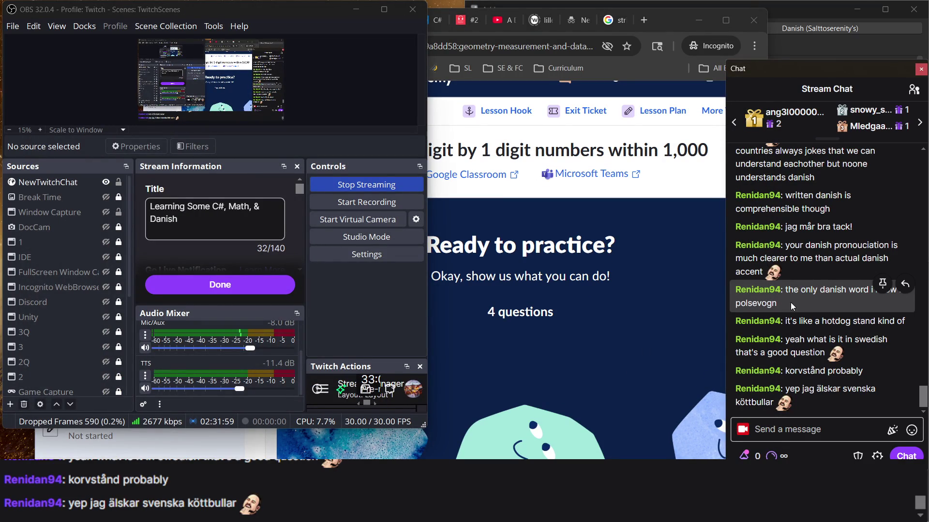
pyautogui.click(663, 323)
pyautogui.tripleClick(473, 251)
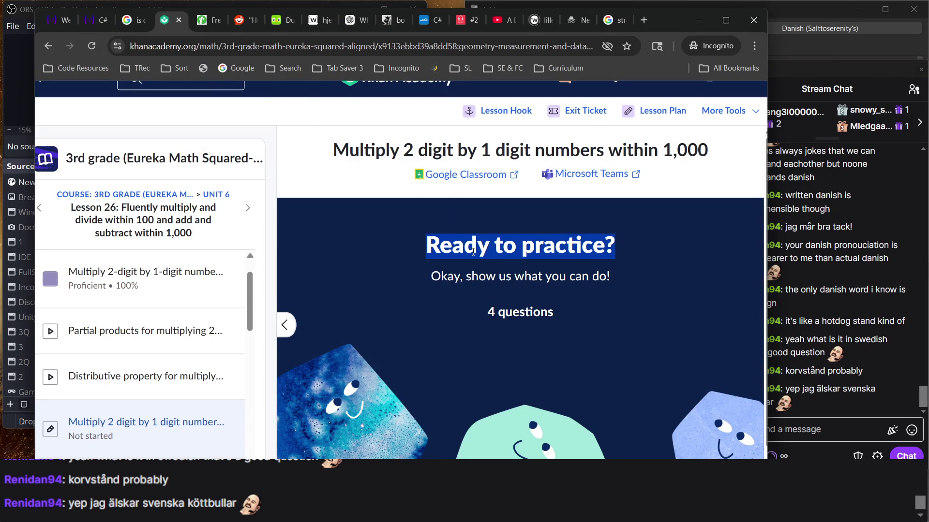
pyautogui.click(824, 310)
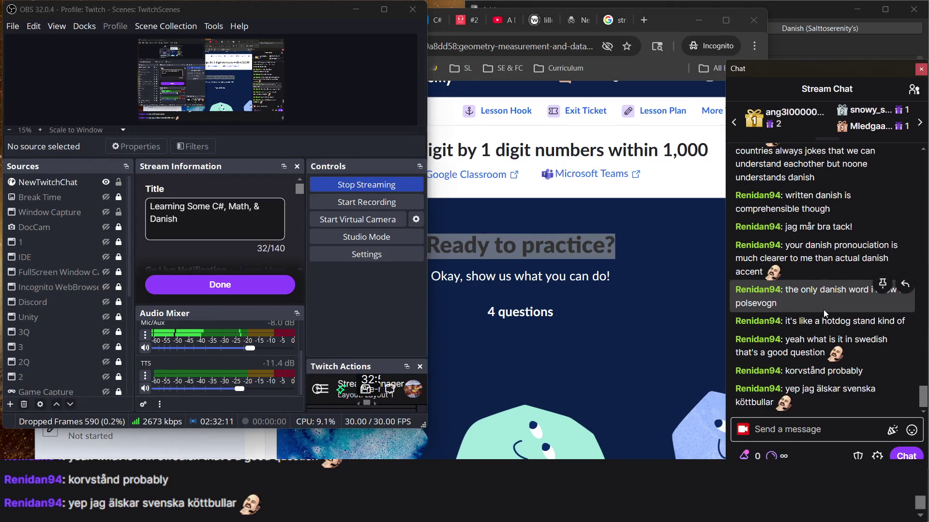
pyautogui.click(507, 275)
pyautogui.click(778, 346)
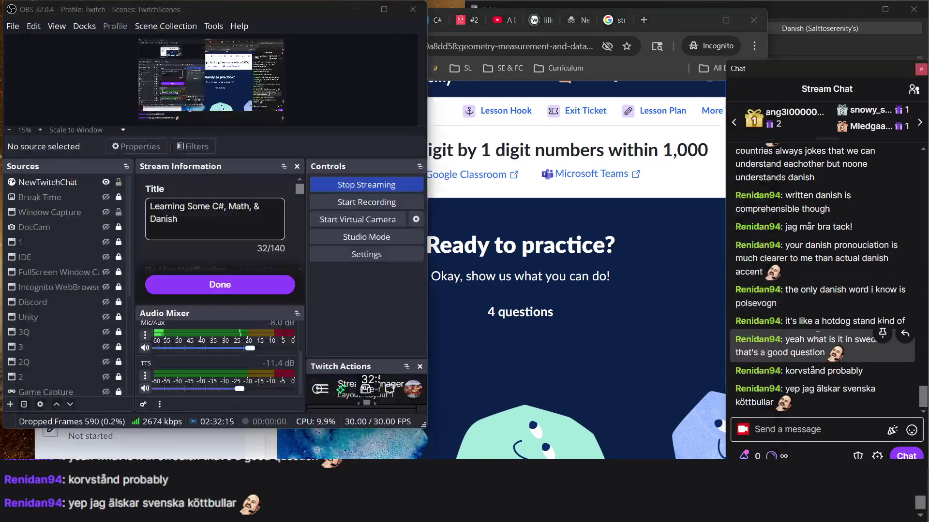
pyautogui.rightClick(651, 299)
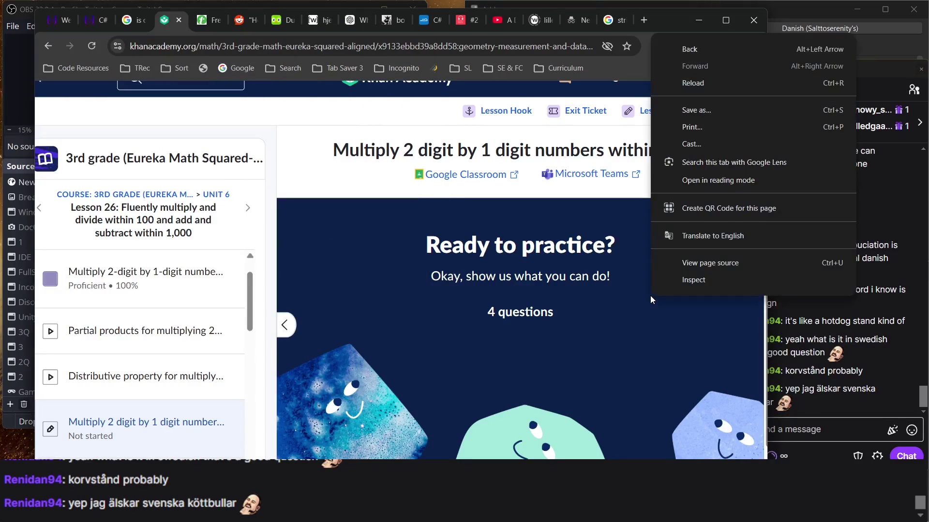
# Step: Dismiss the context menu and alternate between the stream chat and the multiplication start screen
pyautogui.click(464, 265)
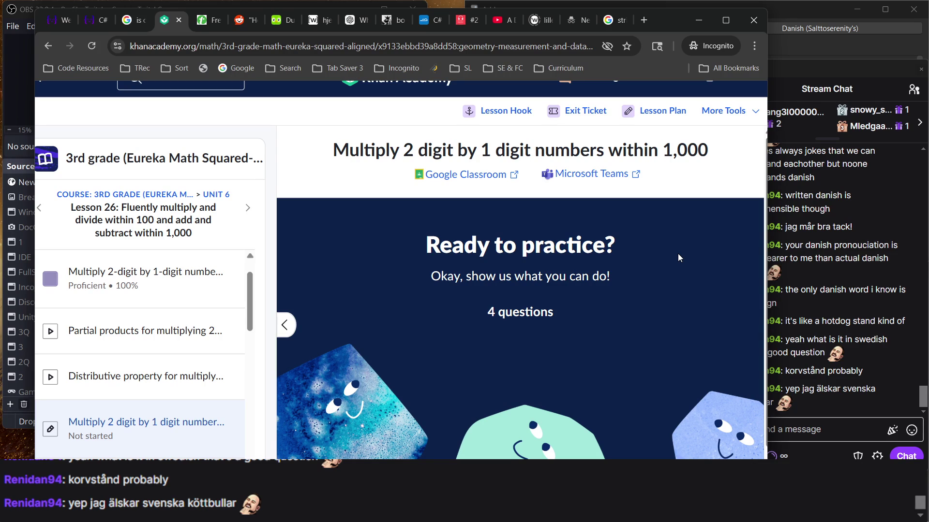
pyautogui.click(826, 352)
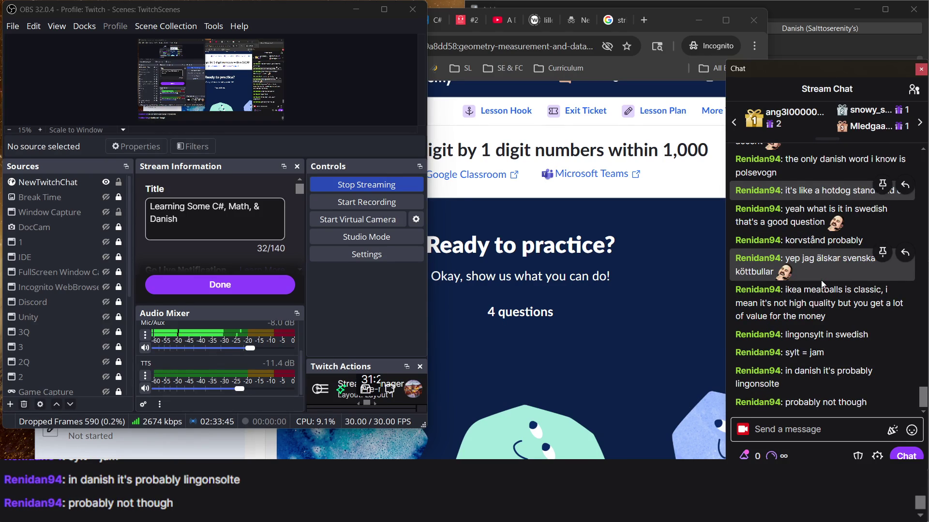
pyautogui.click(638, 241)
pyautogui.click(792, 221)
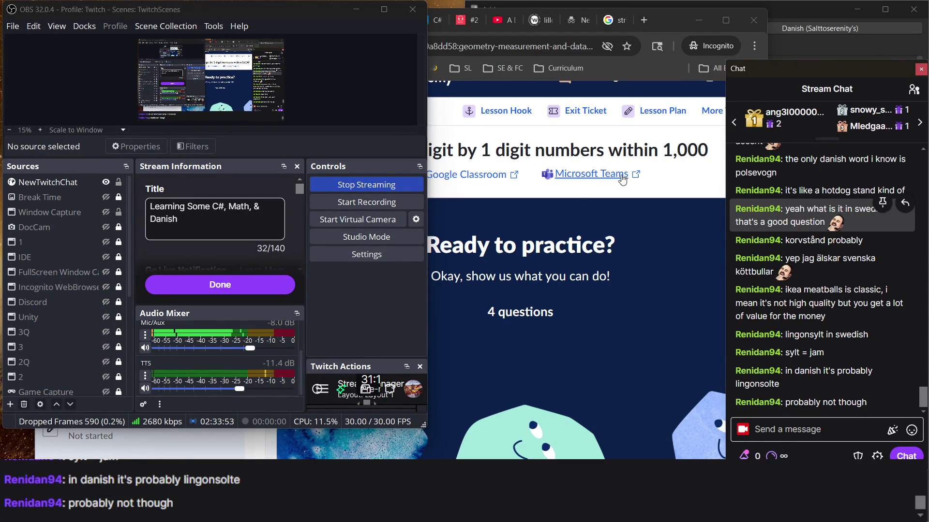
pyautogui.click(569, 207)
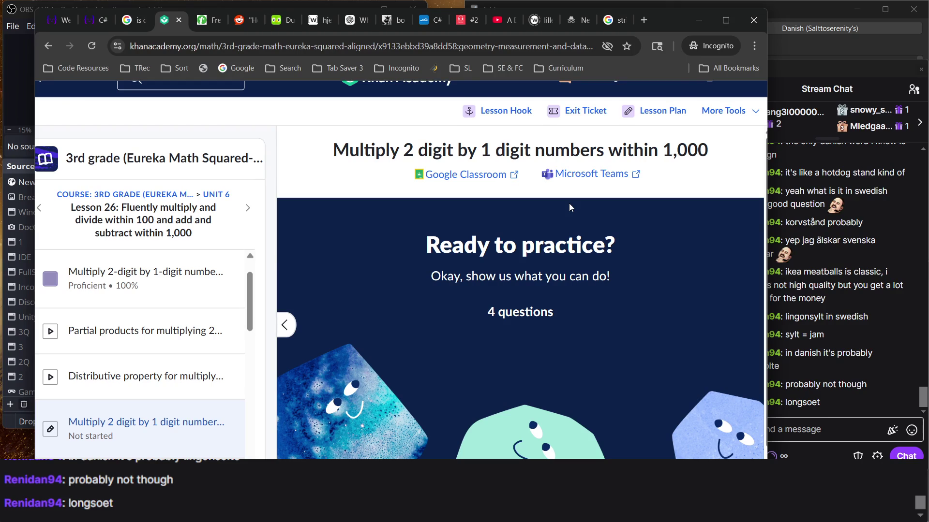
pyautogui.click(811, 402)
pyautogui.click(666, 332)
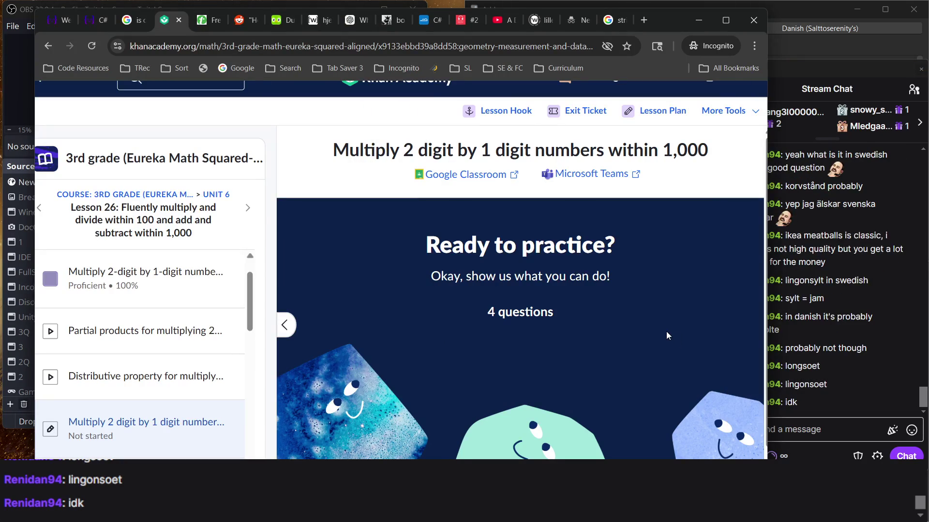
pyautogui.click(790, 333)
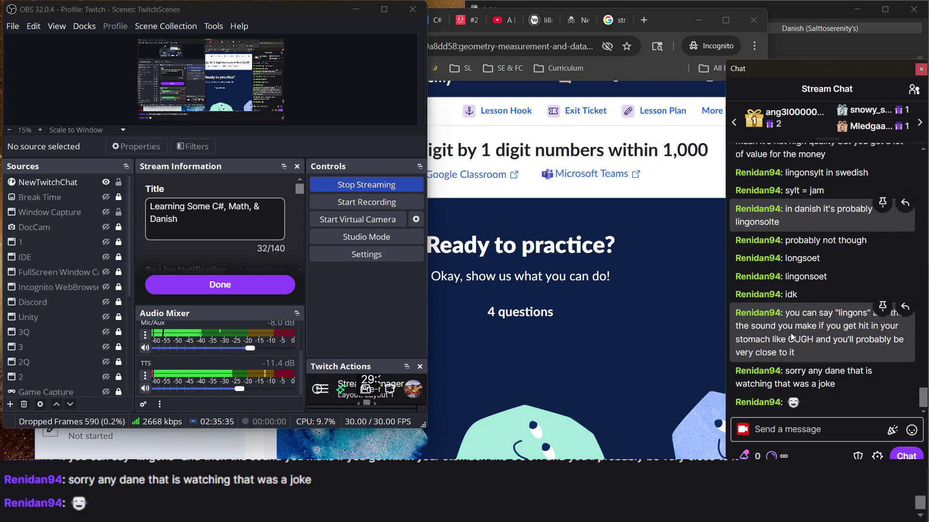
pyautogui.click(694, 346)
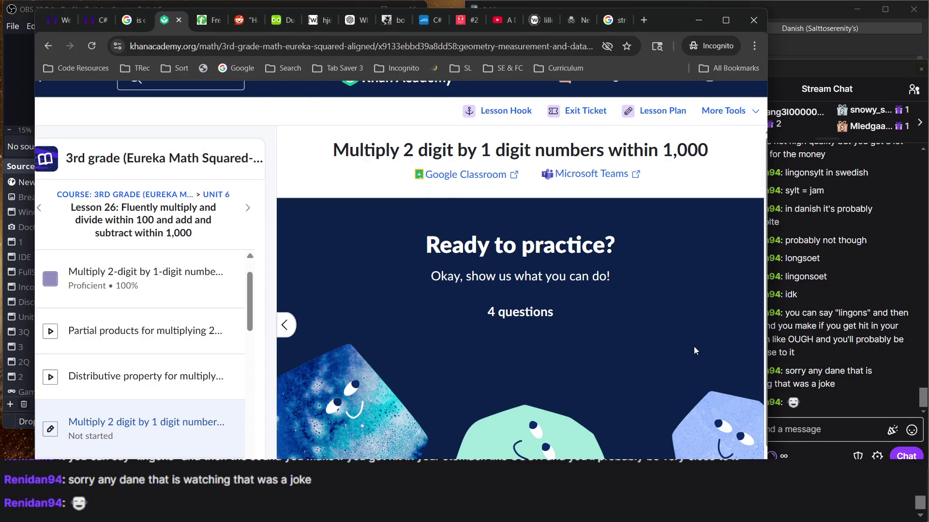
pyautogui.click(773, 349)
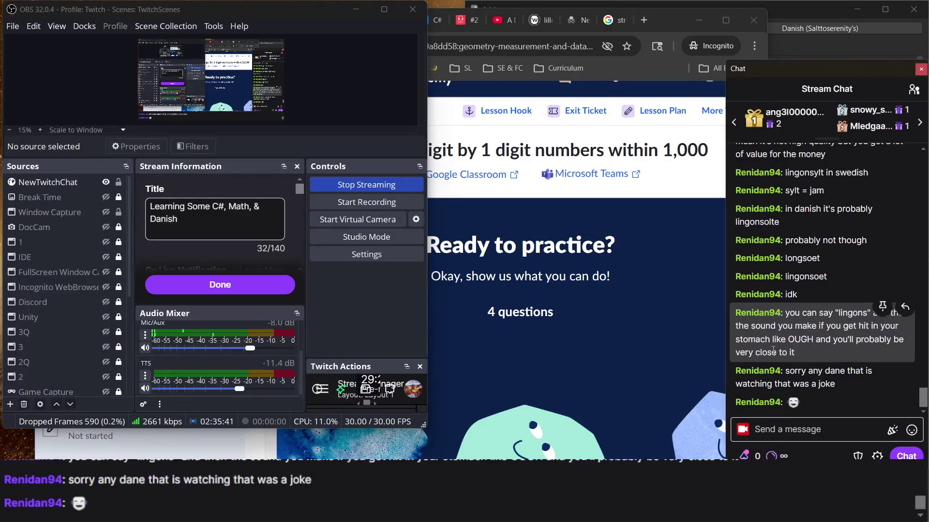
pyautogui.click(611, 295)
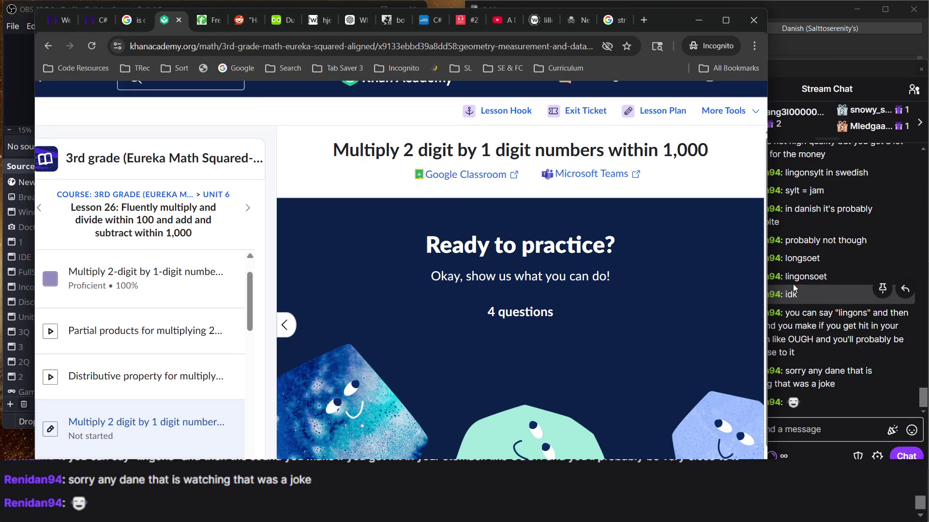
pyautogui.click(805, 285)
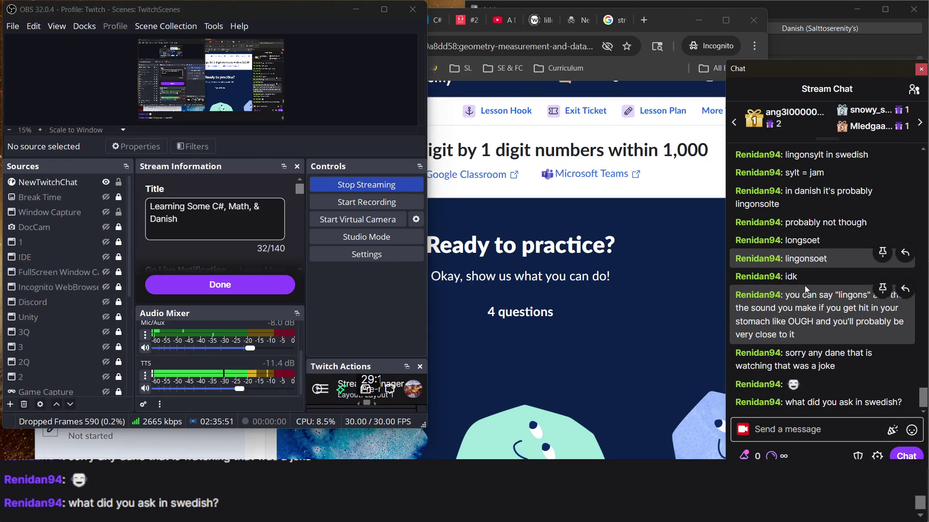